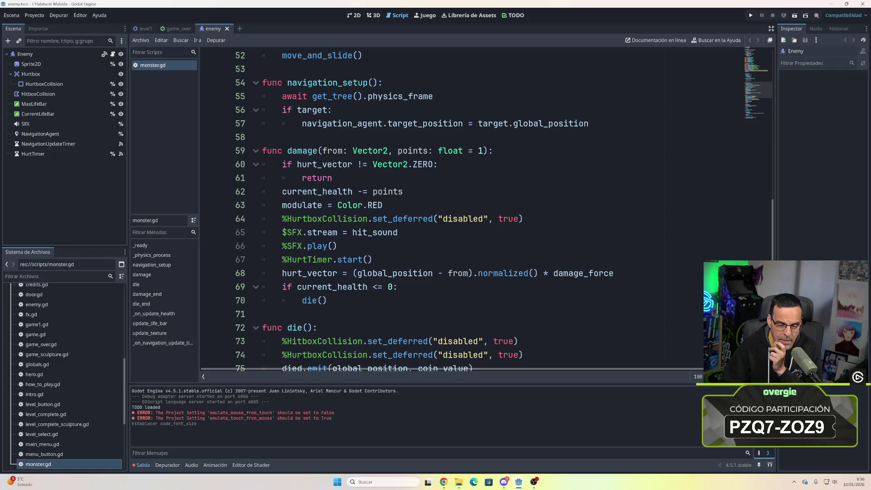
- Replace the TODO comment block in _physics_process with the pasted next_path_position and velocity lines
scroll(408, 290, "down", 2)
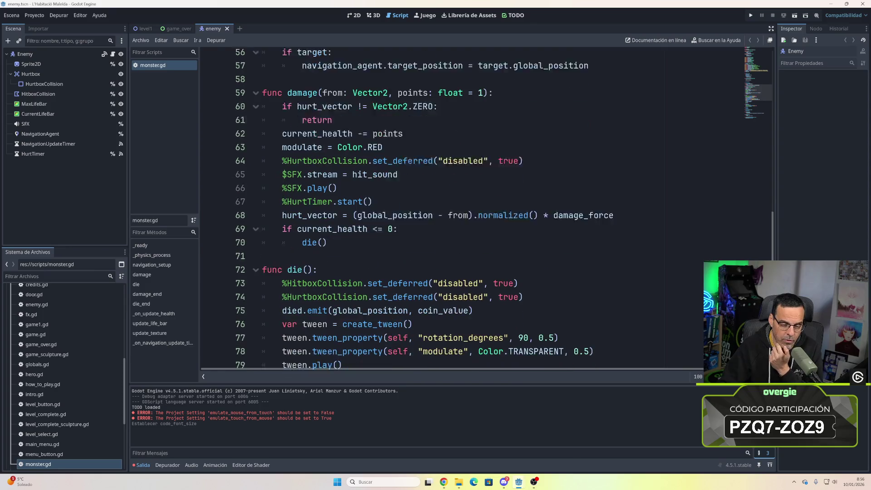
scroll(409, 290, "down", 2)
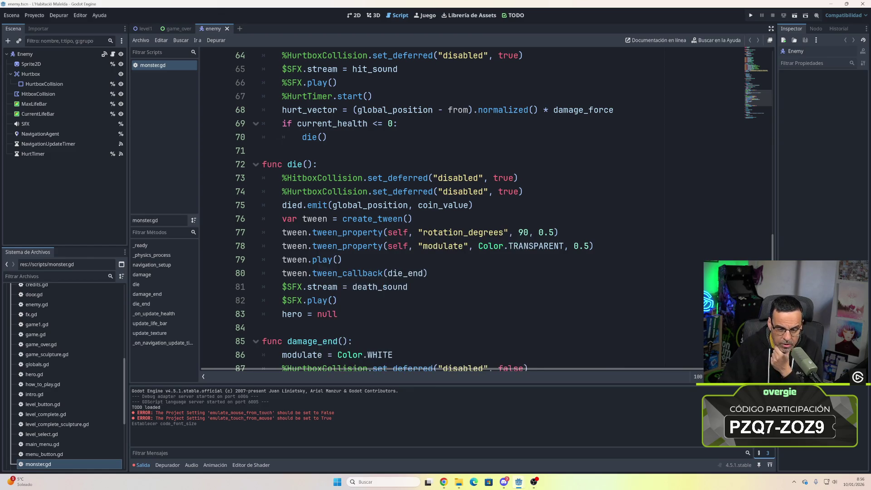
scroll(317, 340, "down", 1)
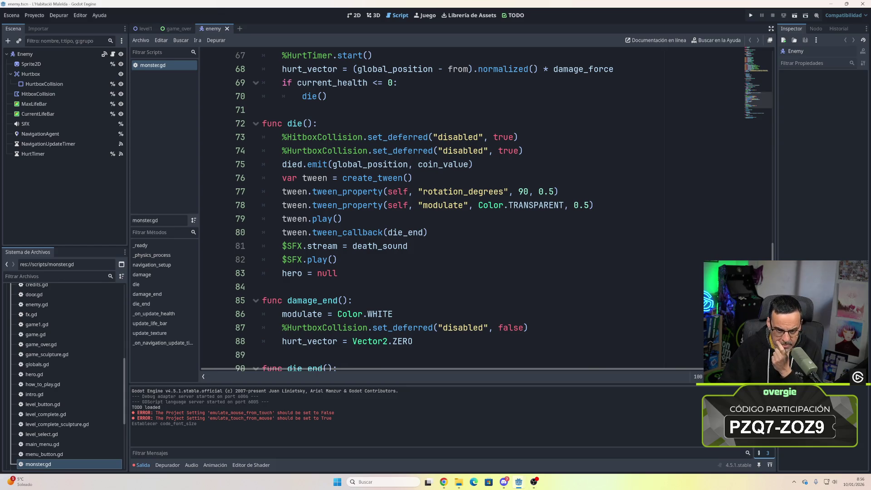
scroll(505, 211, "down", 1)
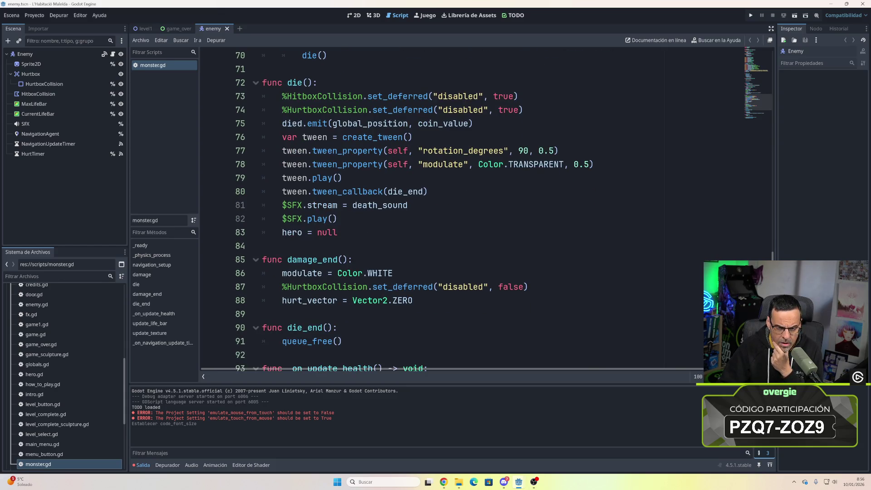
scroll(453, 209, "down", 1)
scroll(504, 211, "down", 1)
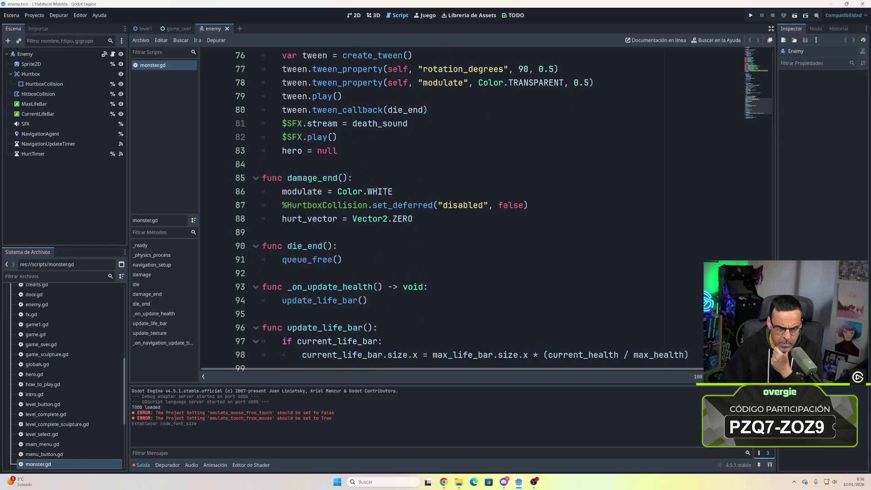
scroll(504, 211, "down", 2)
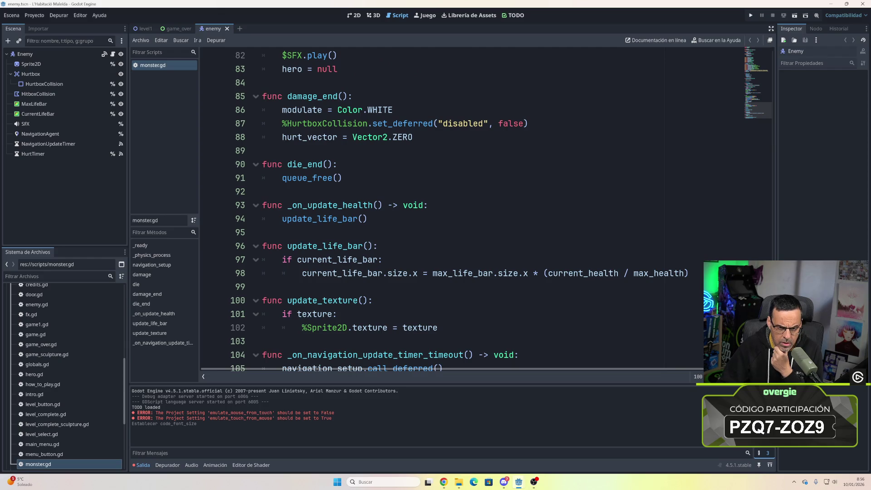
scroll(499, 211, "down", 1)
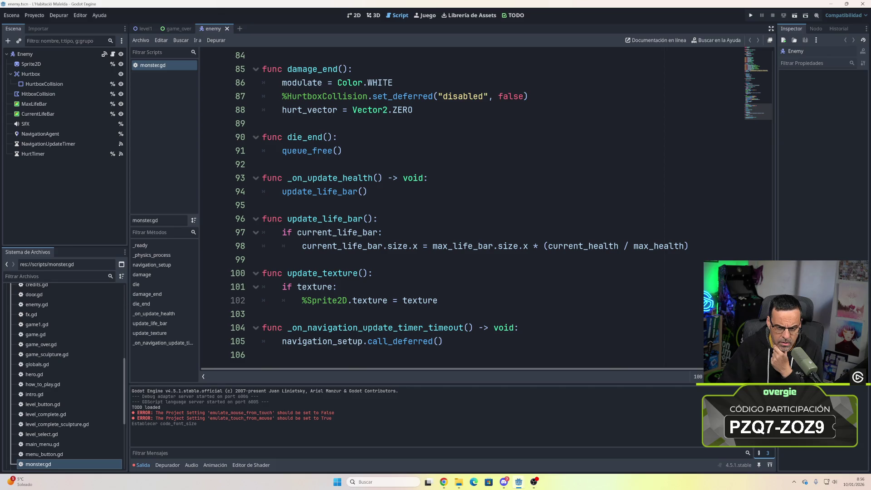
scroll(499, 209, "up", 15)
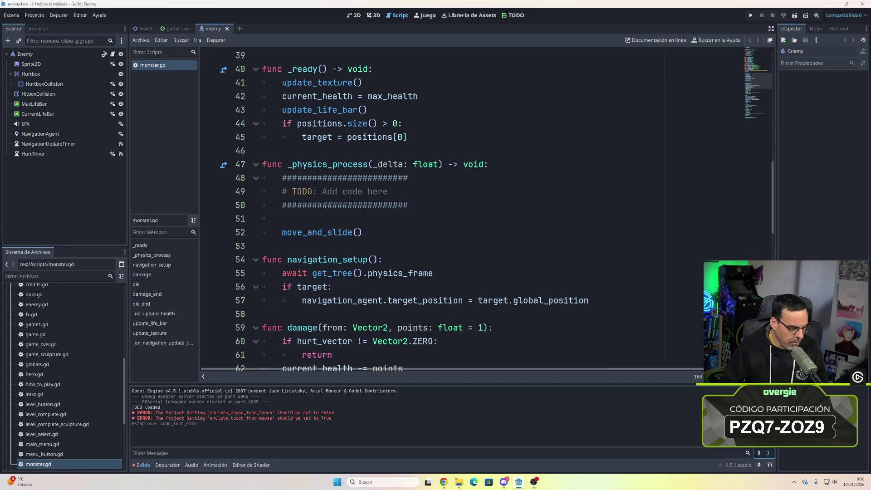
mouse_move(370, 327)
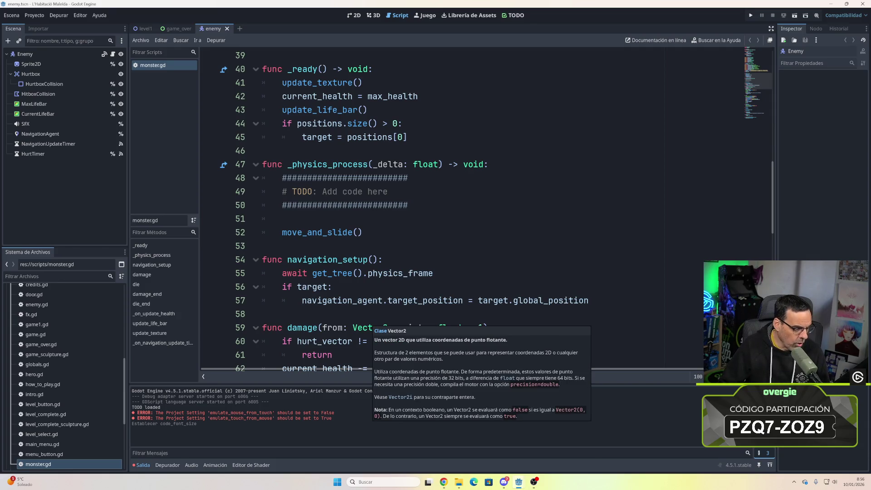
mouse_move(408, 274)
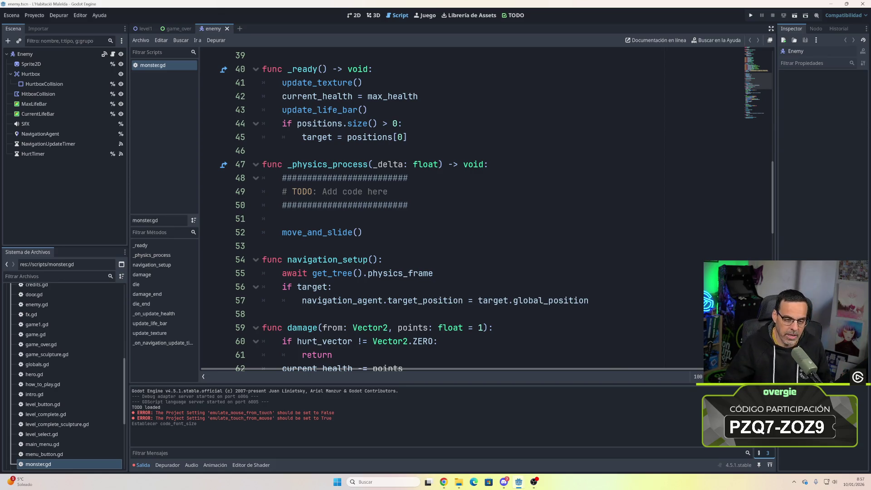
left_click_drag(409, 205, 260, 185)
type("var next_path_position: Vector2 = navigation_agent.get_next_path_position()  velocity = global_position.direction_to(next_path_position) * max_speed")
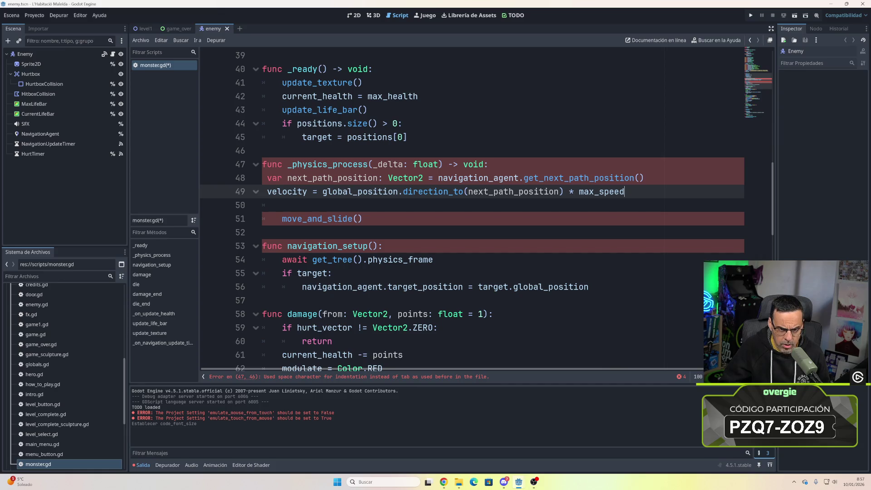
- Re-indent the next_path_position and velocity lines with tabs so they sit inside _physics_process
left_click(267, 178)
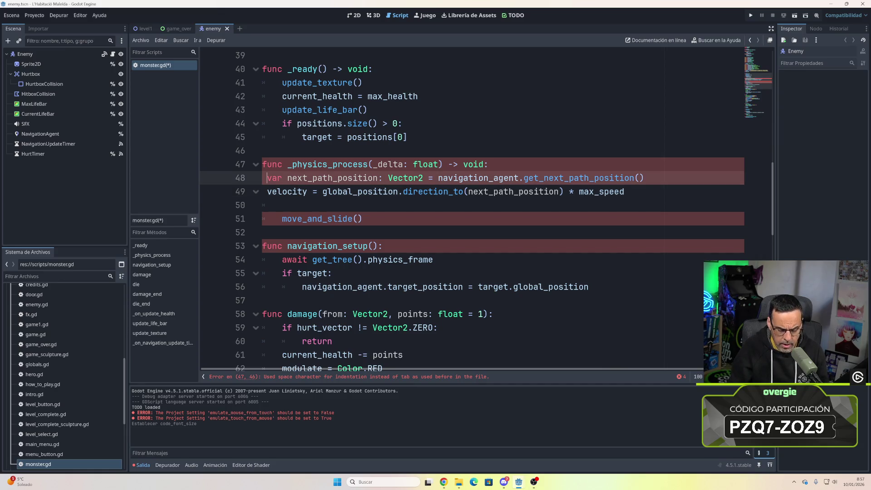
key("Tab")
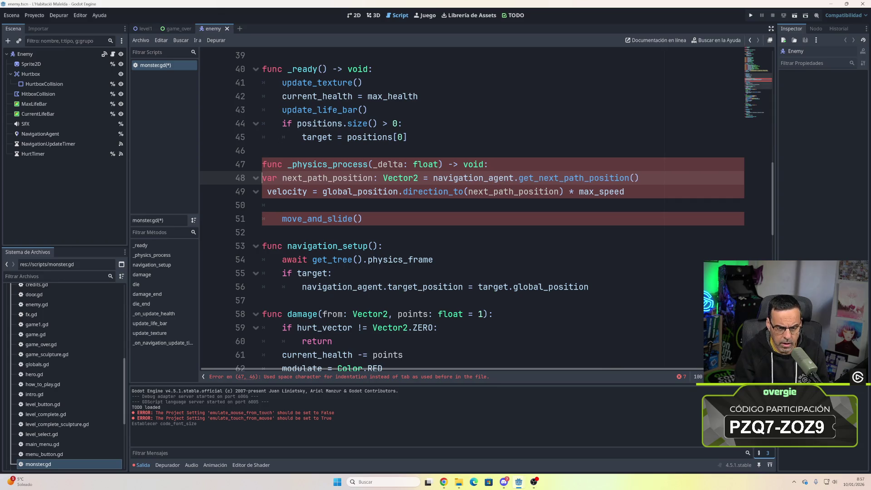
key("Down")
key("Tab")
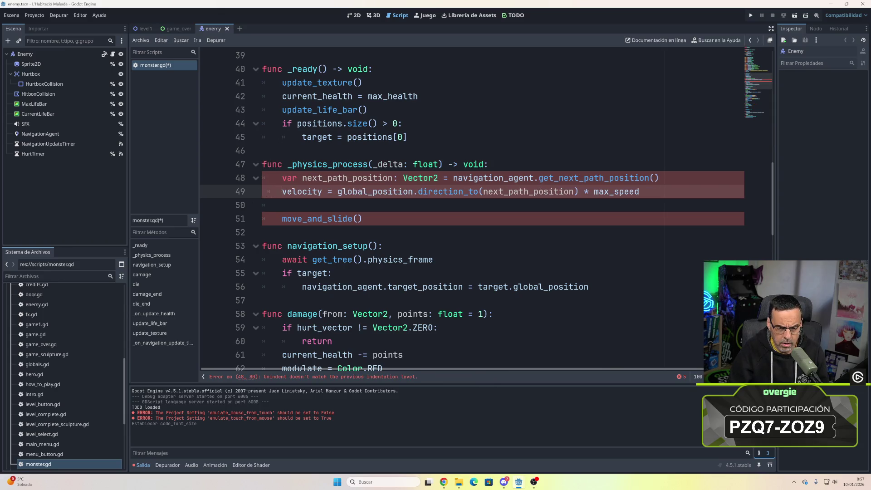
key("Down")
key("Down")
key("Down")
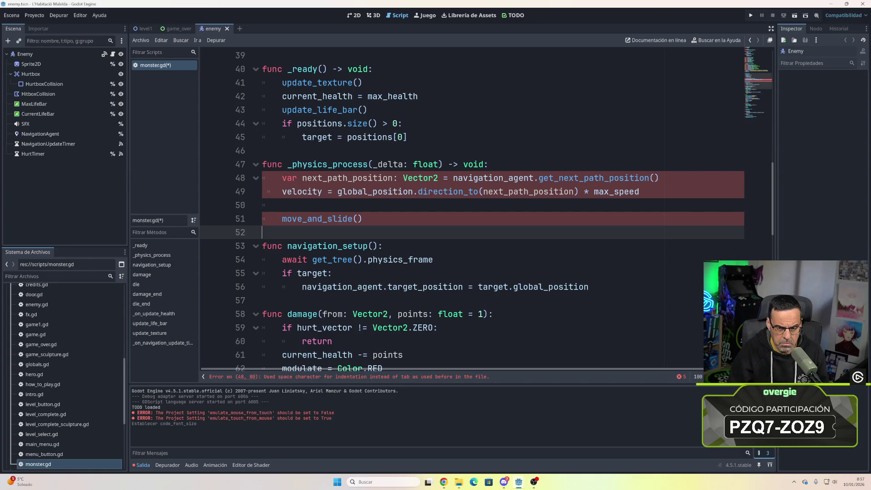
key("Up")
key("Up")
key("Up")
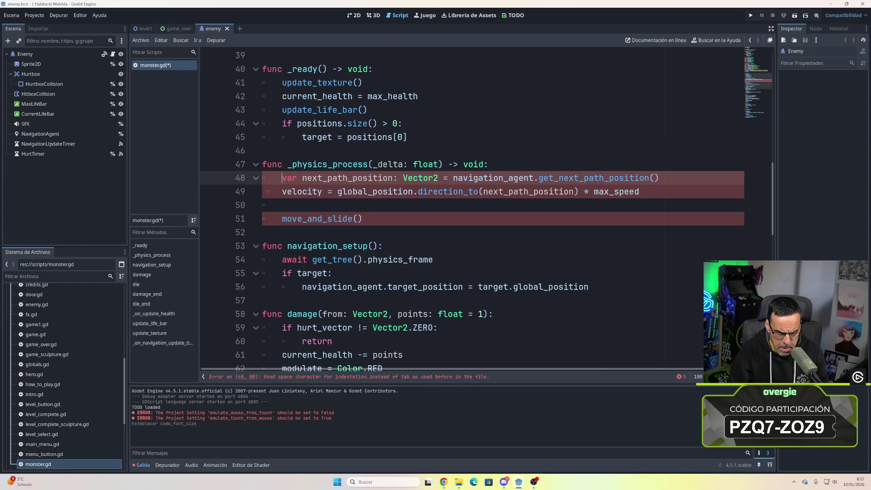
key("Down")
key("Up")
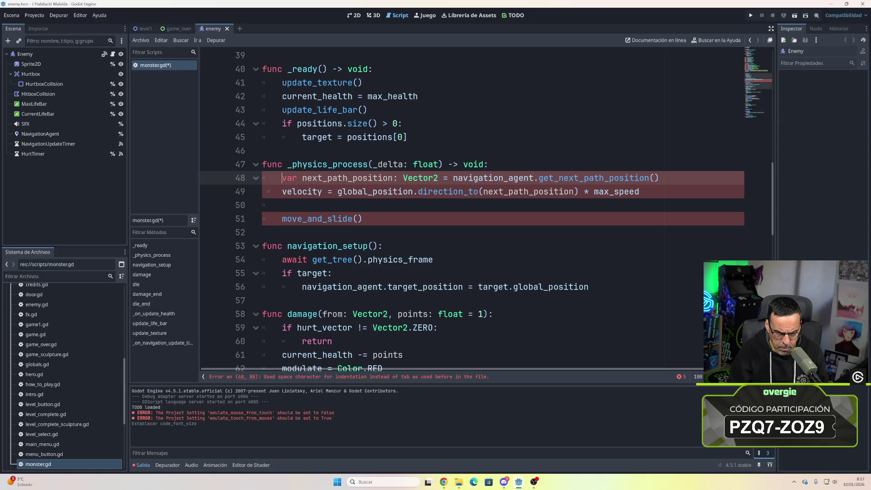
key("BackSpace")
key("BackSpace")
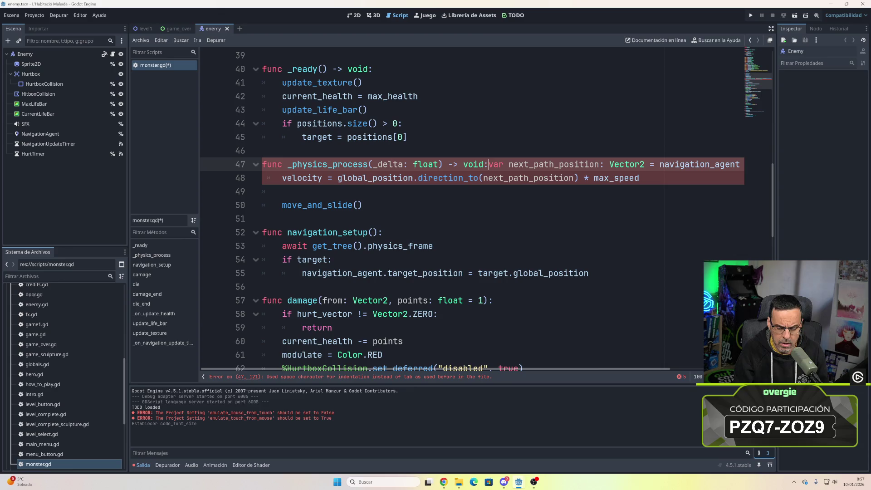
key("Return")
key("Down")
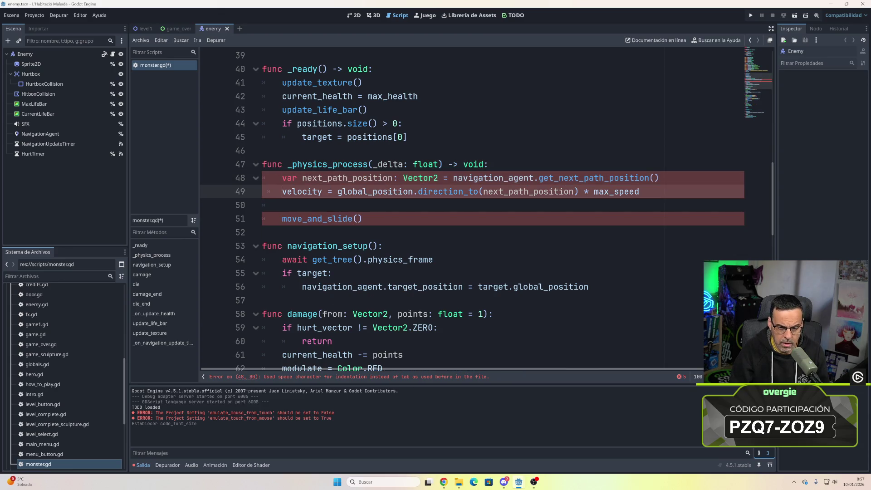
key("BackSpace")
key("Tab")
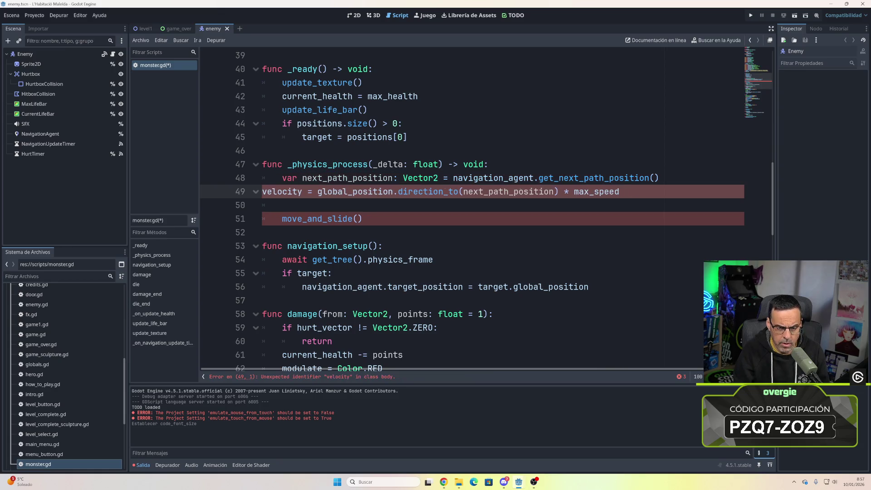
left_click(282, 205)
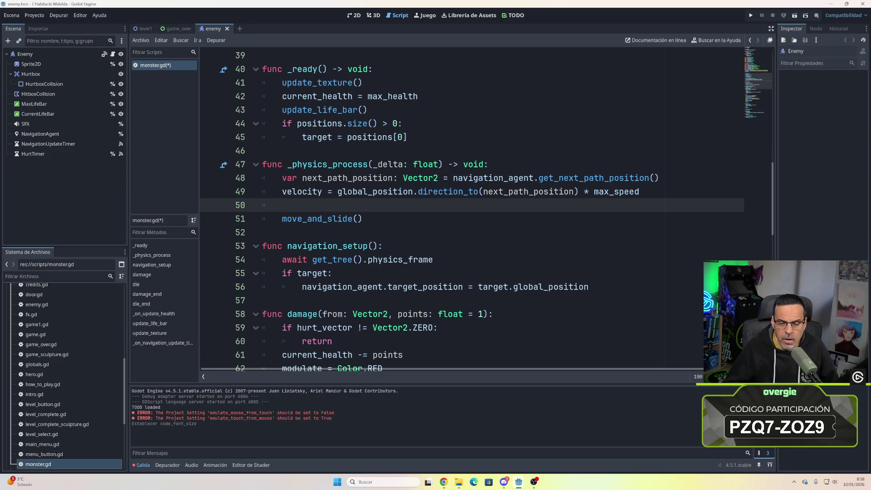
- Read the Vector2 and get_next_path_position docs, then save monster.gd
mouse_move(418, 179)
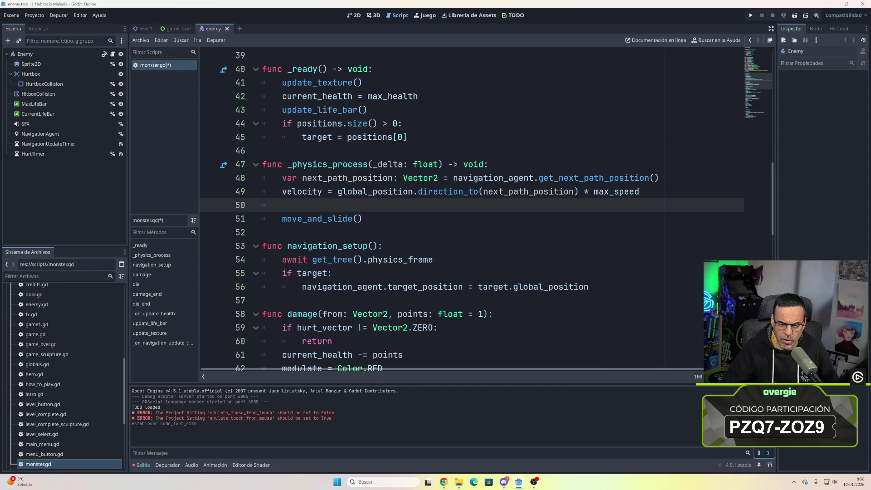
mouse_move(590, 178)
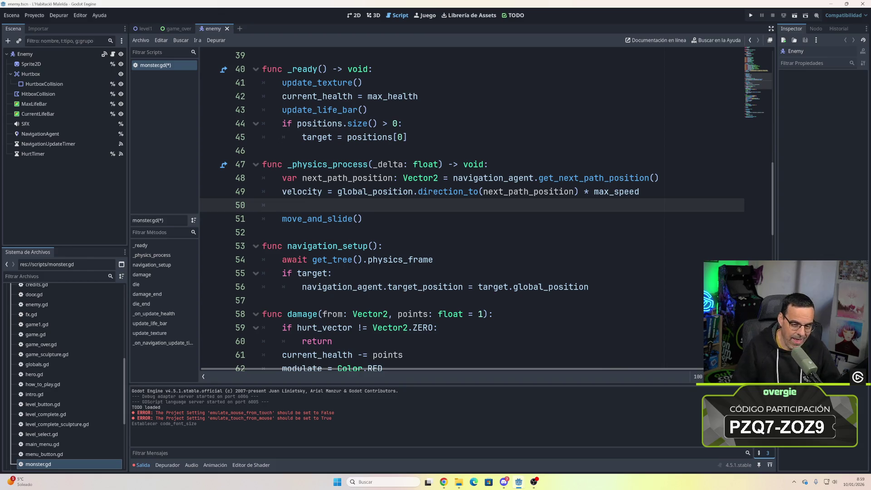
key("ctrl+s")
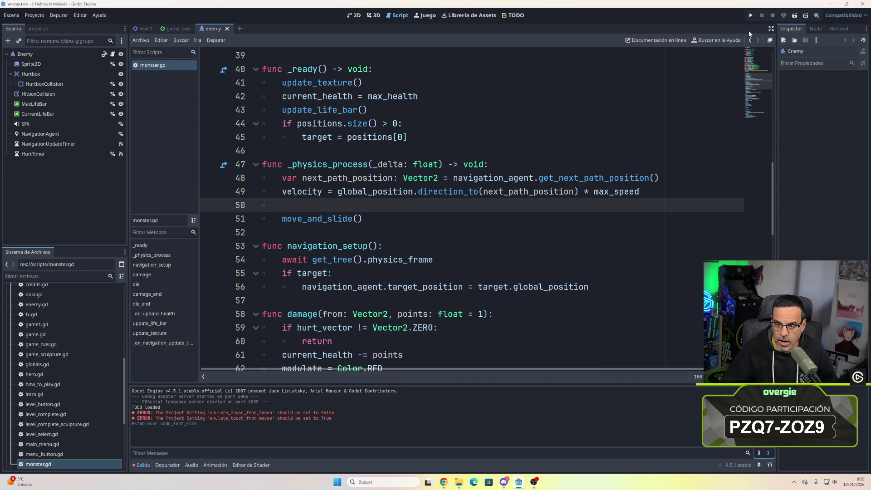
- Run the game full screen and defeat the spider enemy in the first room
left_click(751, 17)
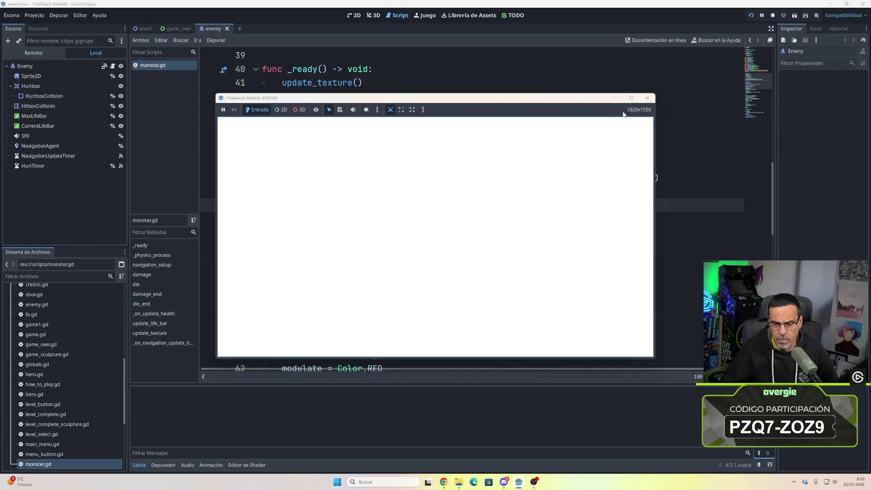
left_click(631, 98)
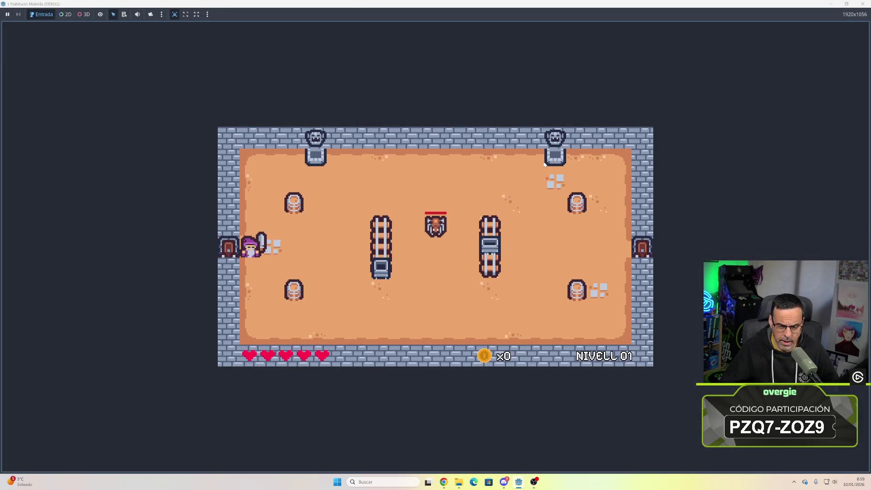
key("Right")
key("Up")
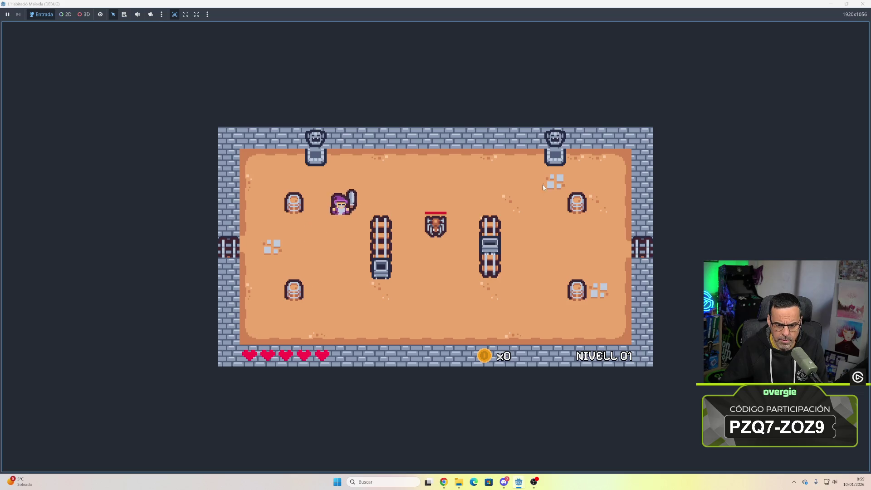
key("Right")
left_click(435, 224)
left_click(435, 223)
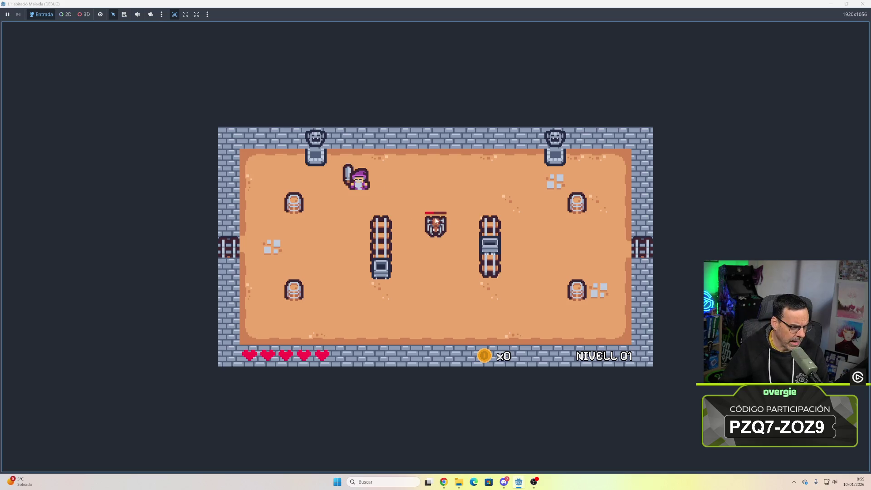
key("d")
key("a")
key("s")
key("d")
key("w")
left_click(441, 223)
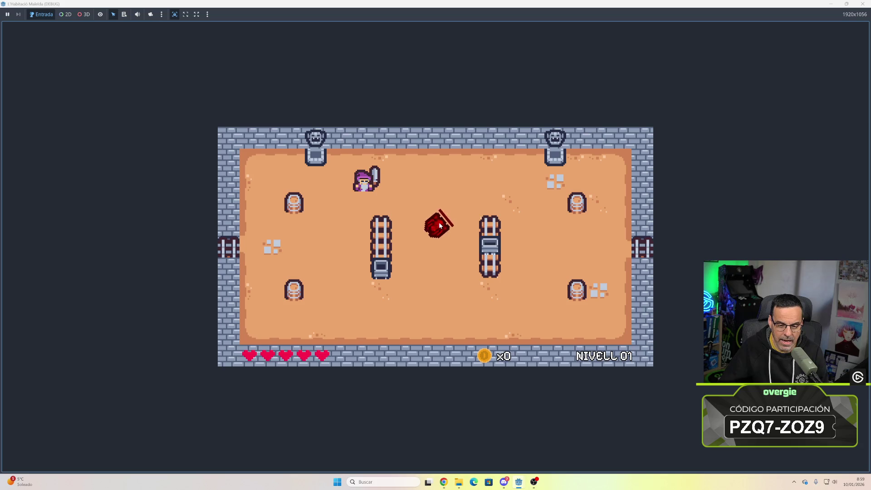
- Walk the player through the right door to NIVELL 02, then stop the game
key("d")
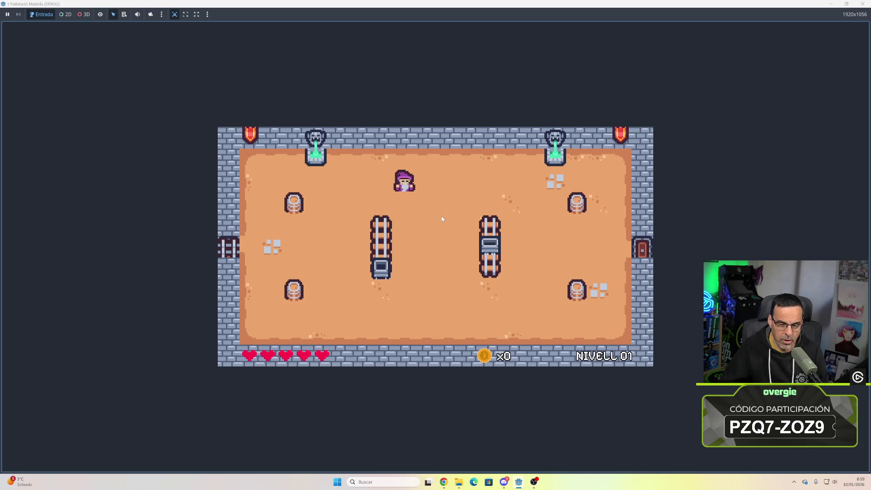
key("s")
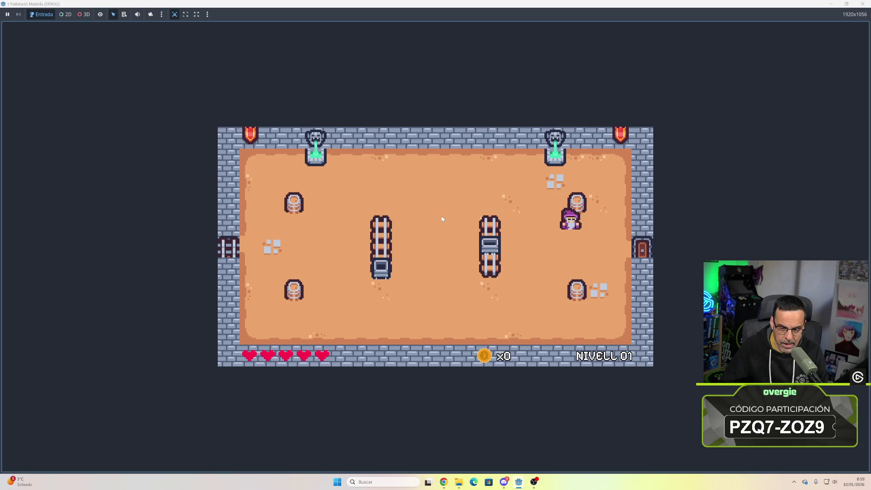
key("d")
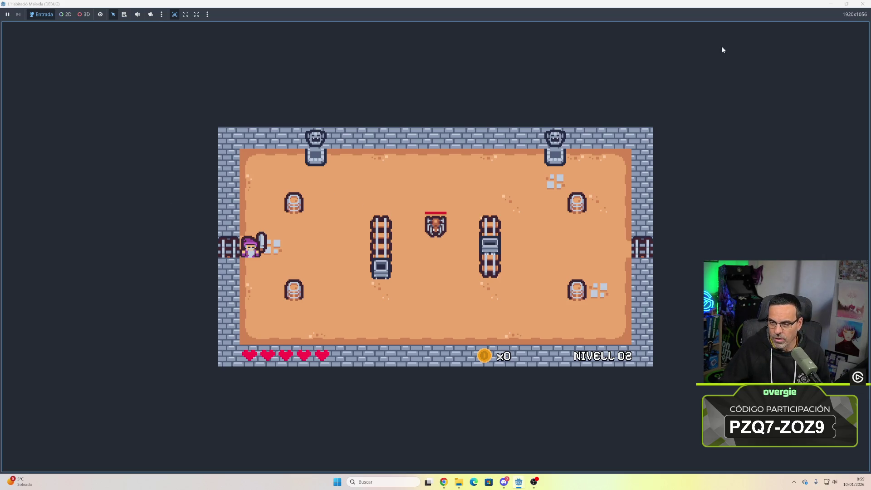
left_click(863, 4)
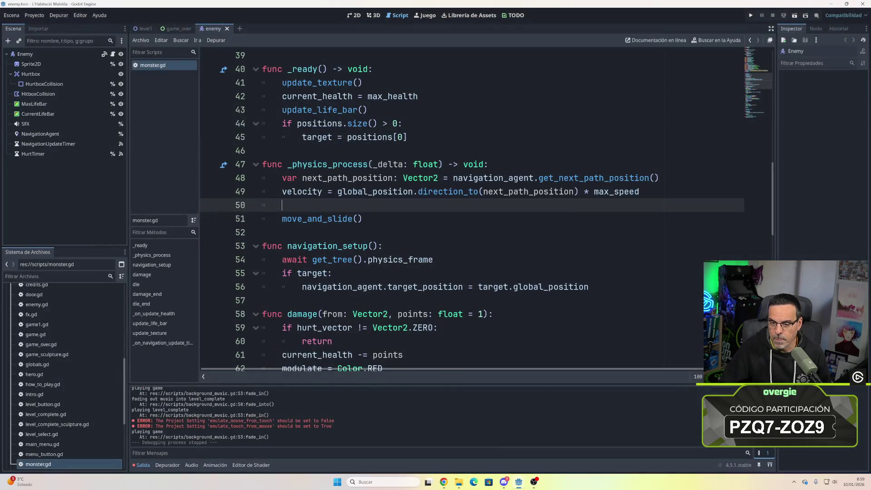
- Review _physics_process in monster.gd, then show the level1 scene in the 2D editor
mouse_move(549, 193)
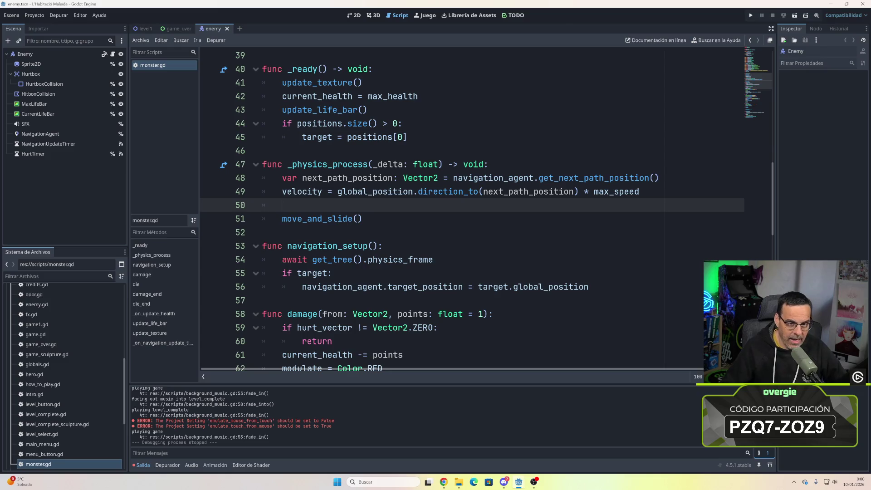
left_click(146, 29)
left_click(354, 15)
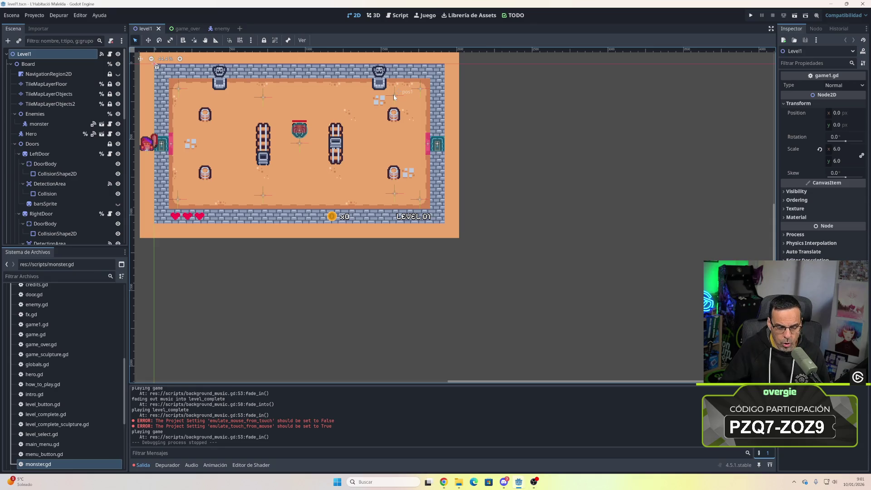
- Inspect level1's patrol markers pos1 to pos4, then return to the enemy scene
left_click(394, 96)
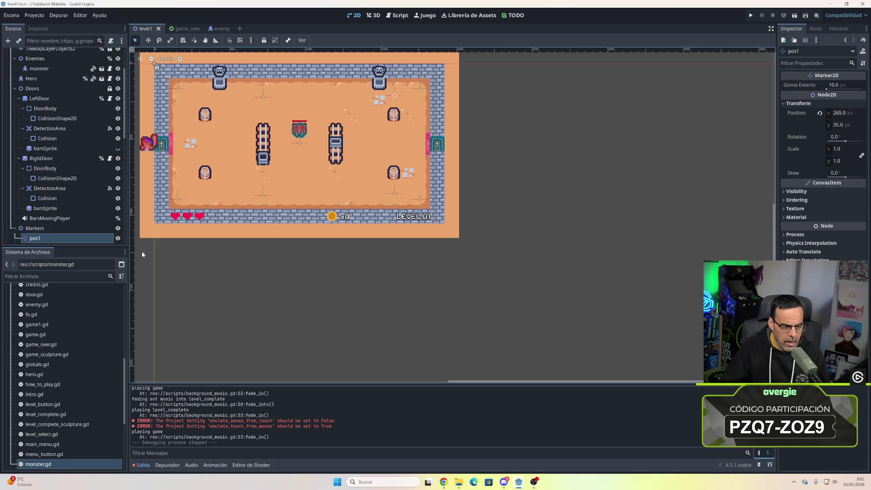
scroll(49, 228, "down", 2)
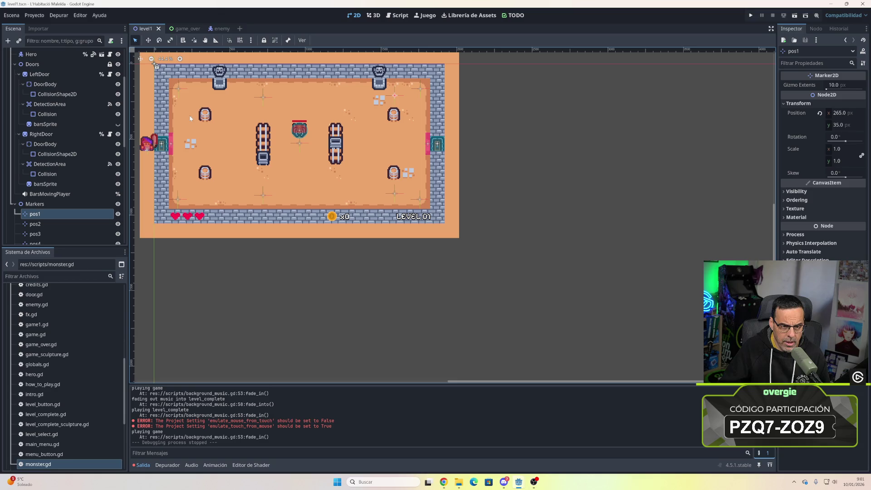
left_click(214, 30)
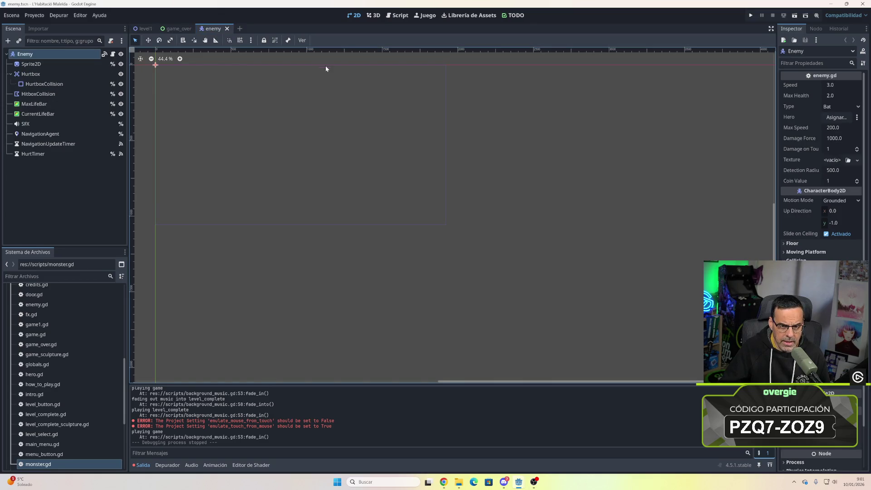
- Review monster.gd's exported positions array, then bring up the GitHub instructions page in Chrome
left_click(401, 16)
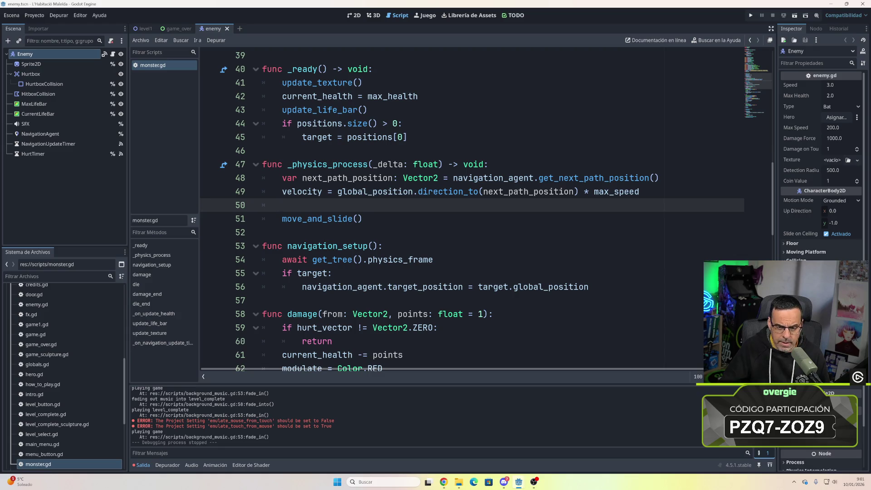
scroll(472, 209, "up", 12)
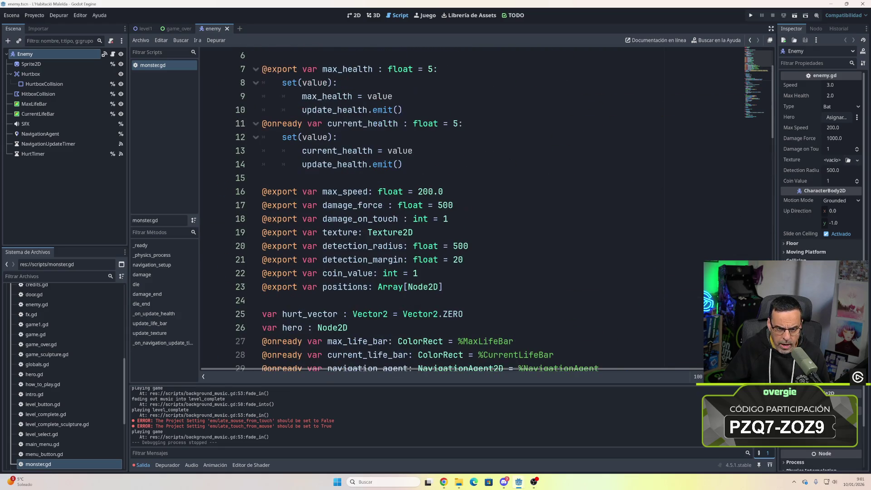
scroll(471, 209, "down", 2)
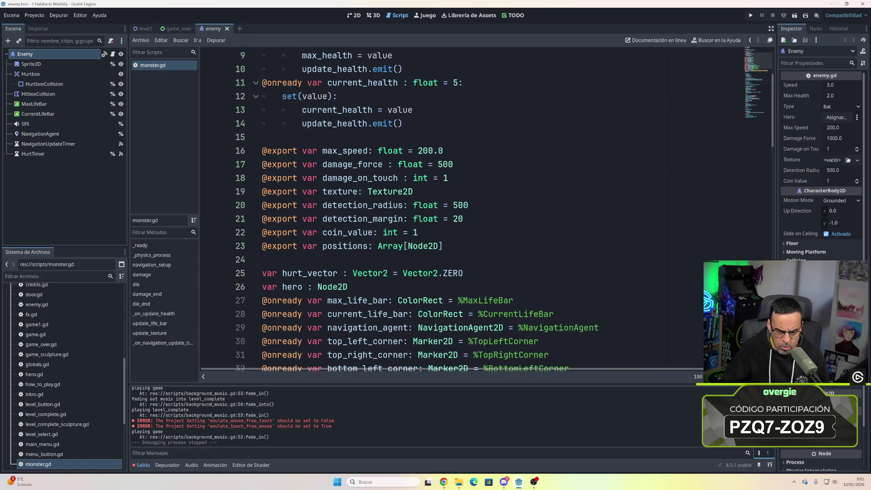
scroll(472, 208, "down", 3)
scroll(472, 209, "up", 1)
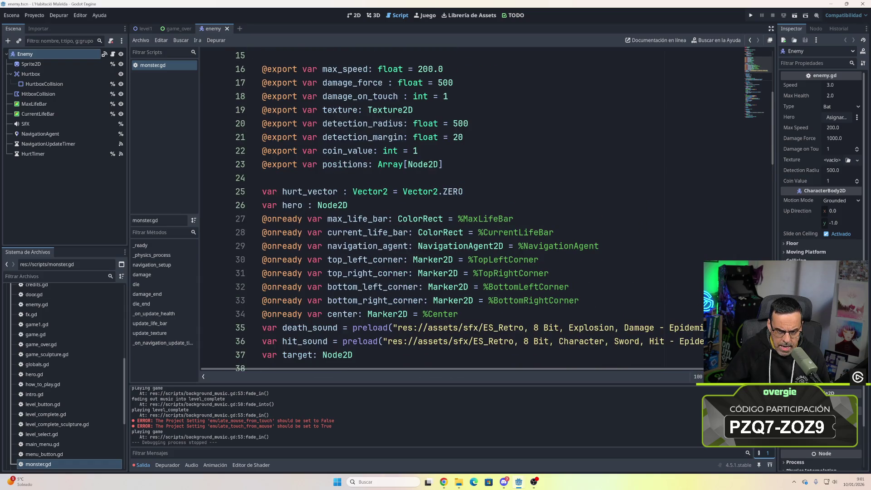
scroll(472, 208, "up", 2)
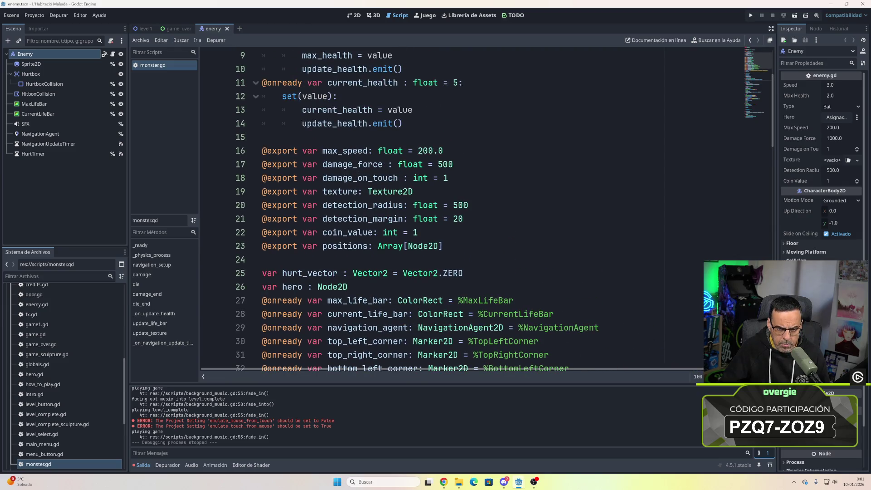
scroll(472, 208, "up", 3)
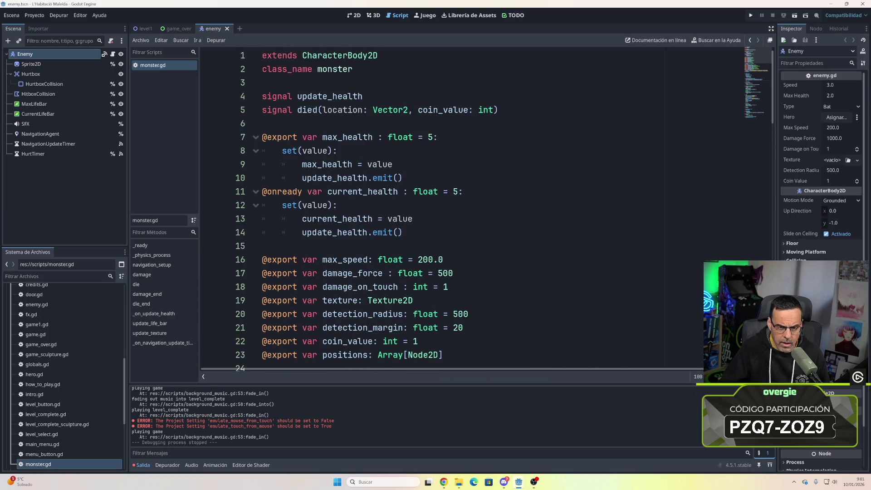
scroll(472, 209, "down", 3)
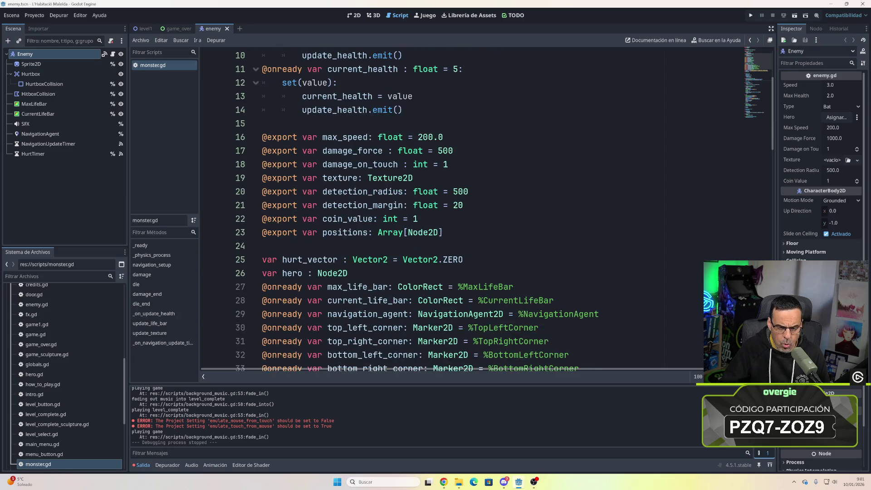
mouse_move(403, 234)
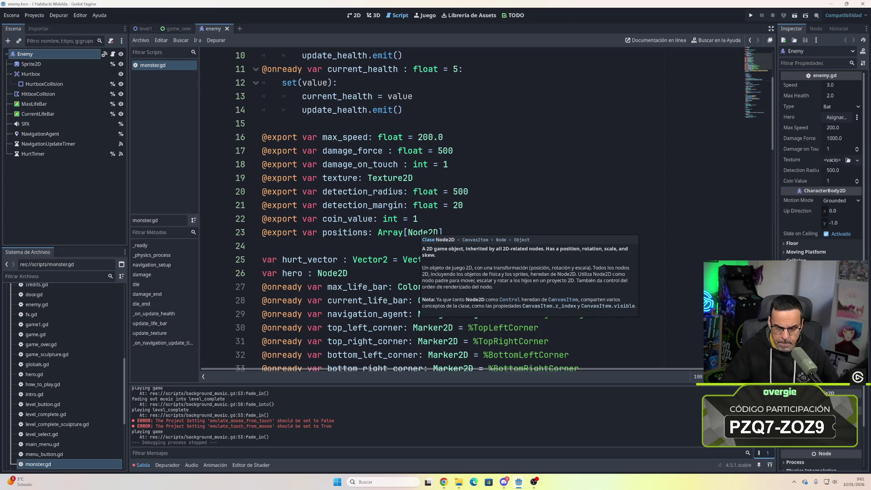
scroll(425, 232, "down", 5)
scroll(486, 211, "down", 12)
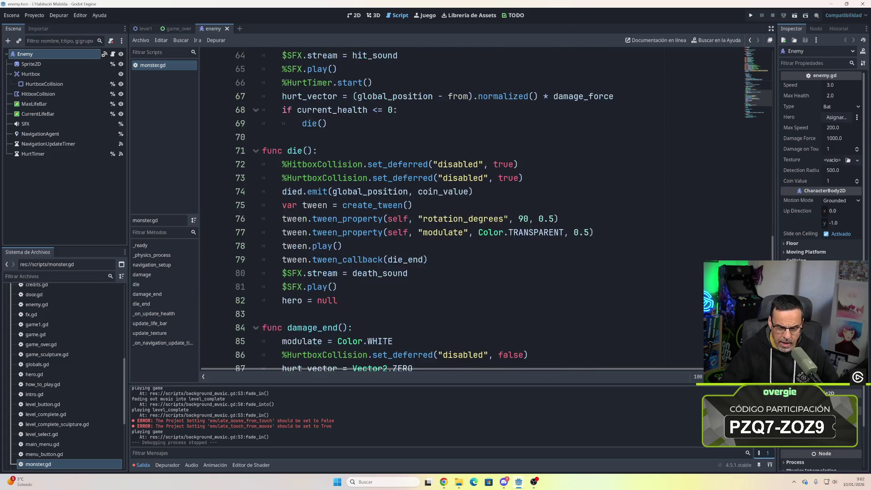
scroll(454, 211, "down", 6)
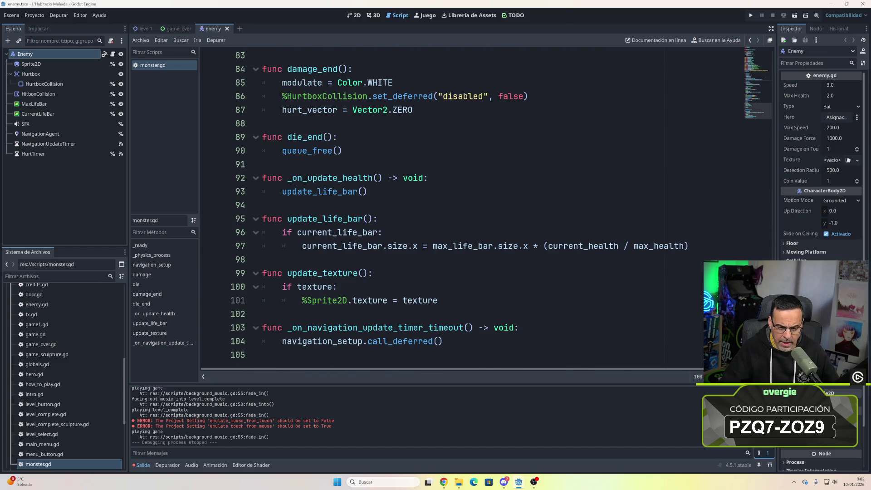
scroll(454, 211, "up", 20)
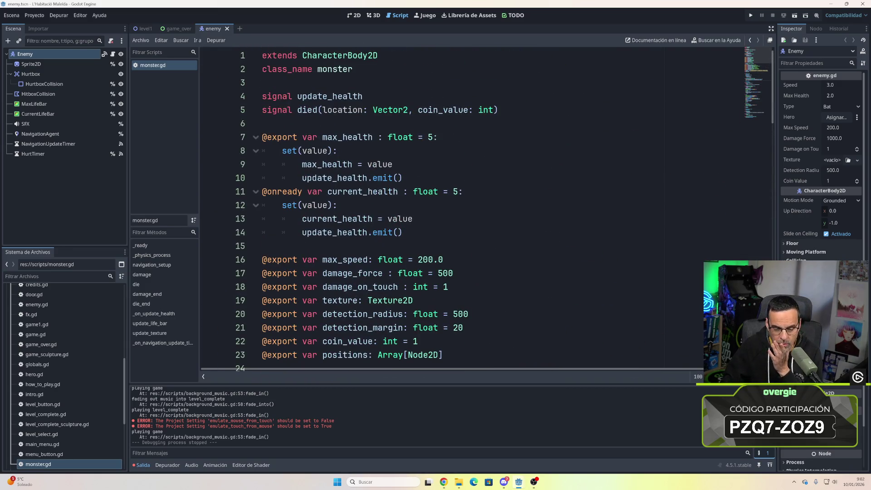
mouse_move(444, 480)
left_click(409, 449)
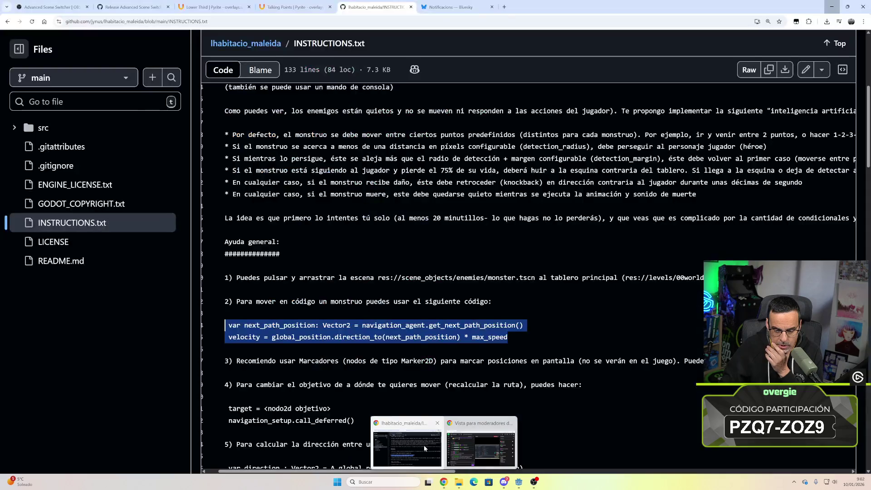
- Read the INSTRUCTIONS.txt hints on markers, targets and the modulo function
scroll(528, 277, "down", 2)
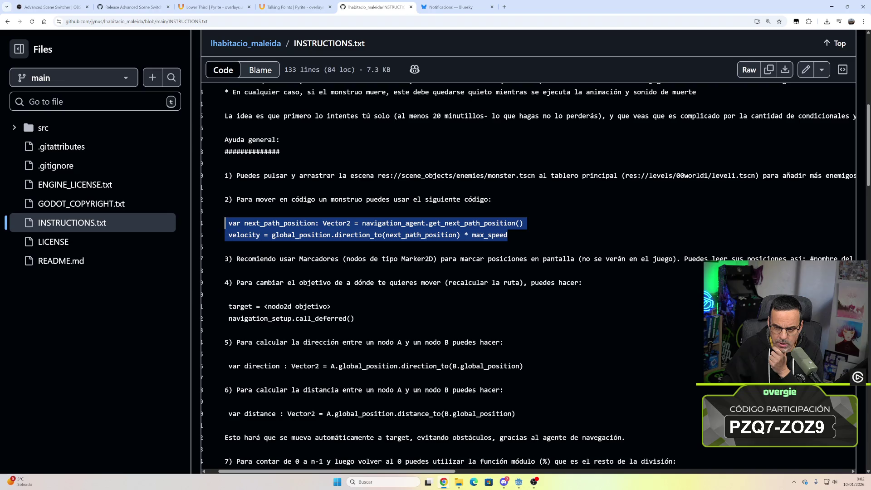
left_click(607, 261)
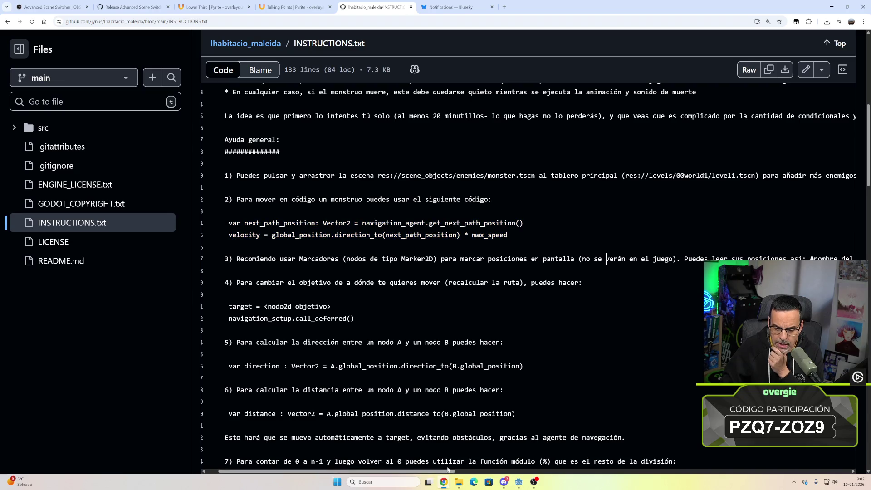
mouse_move(448, 469)
left_mouse_down()
mouse_move(553, 468)
mouse_move(430, 466)
left_mouse_up()
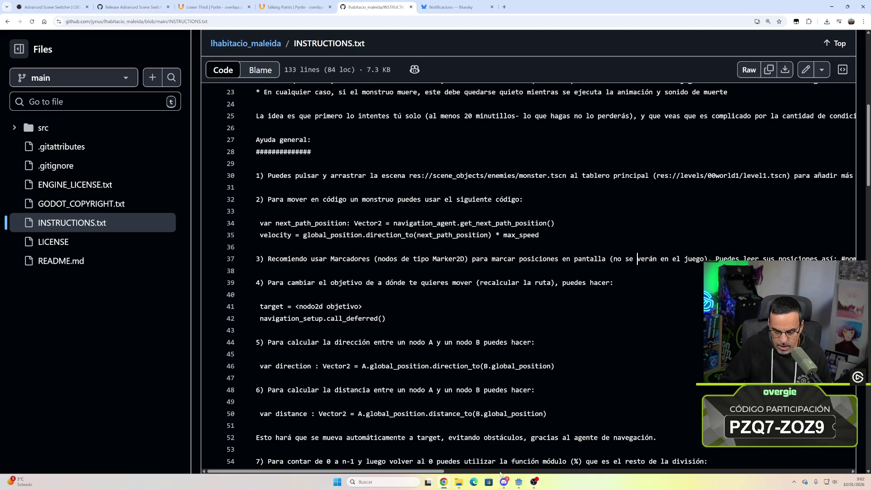
- Back in Godot, select level1's Level1 root node and open its game1.gd script
mouse_move(519, 482)
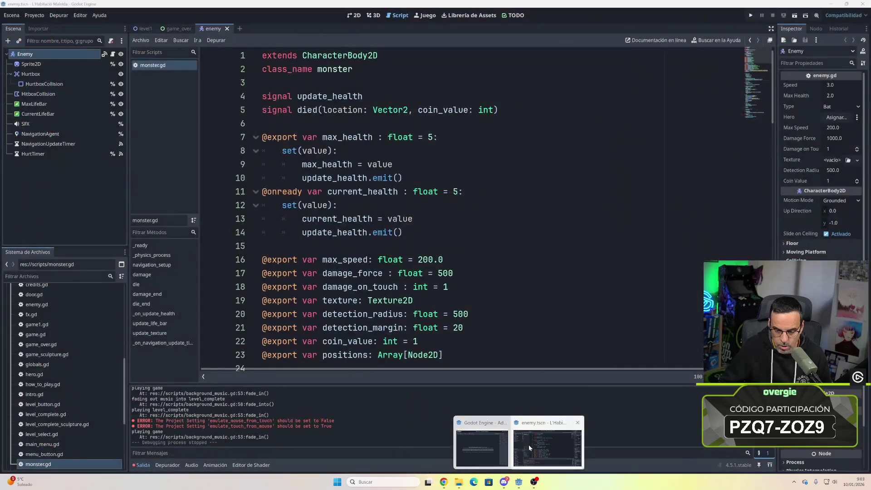
left_click(529, 445)
left_click(148, 29)
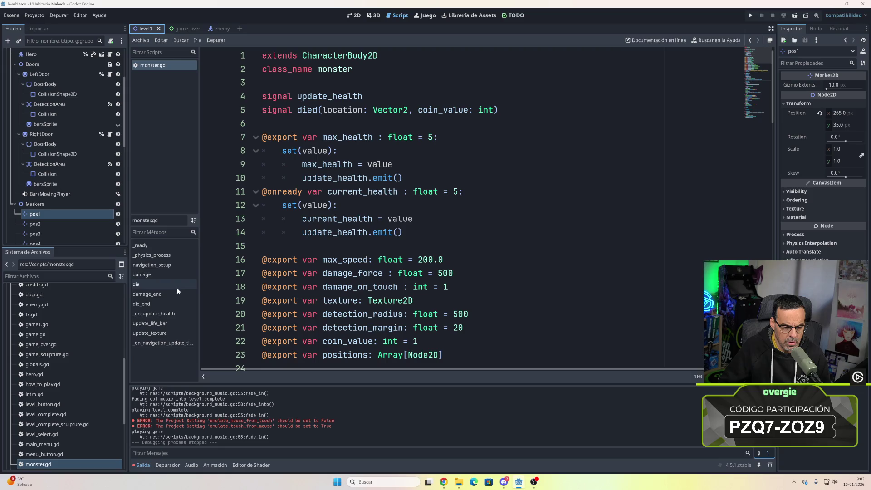
left_click(55, 214)
scroll(56, 205, "up", 5)
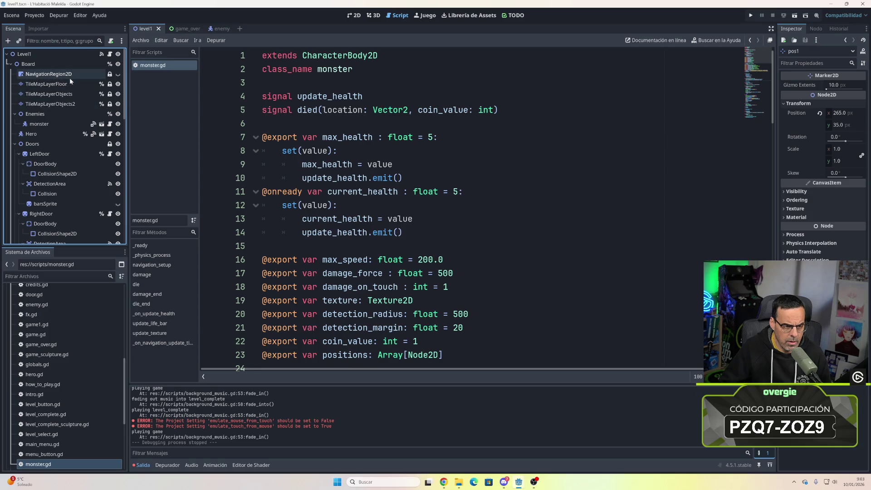
left_click(39, 54)
left_click(109, 54)
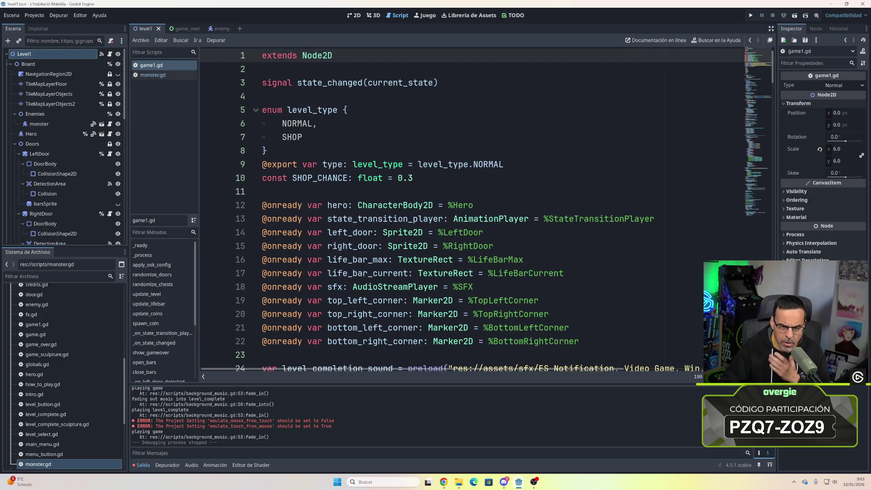
scroll(372, 137, "down", 1)
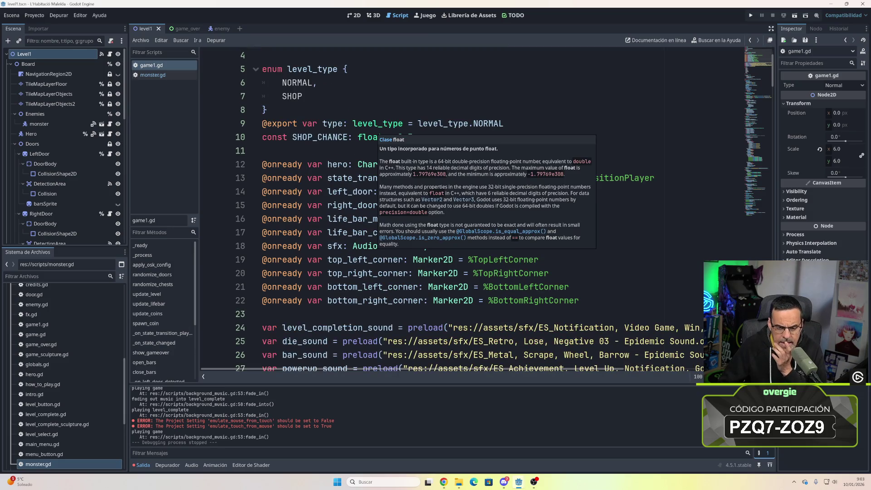
scroll(372, 137, "down", 1)
scroll(372, 137, "down", 1)
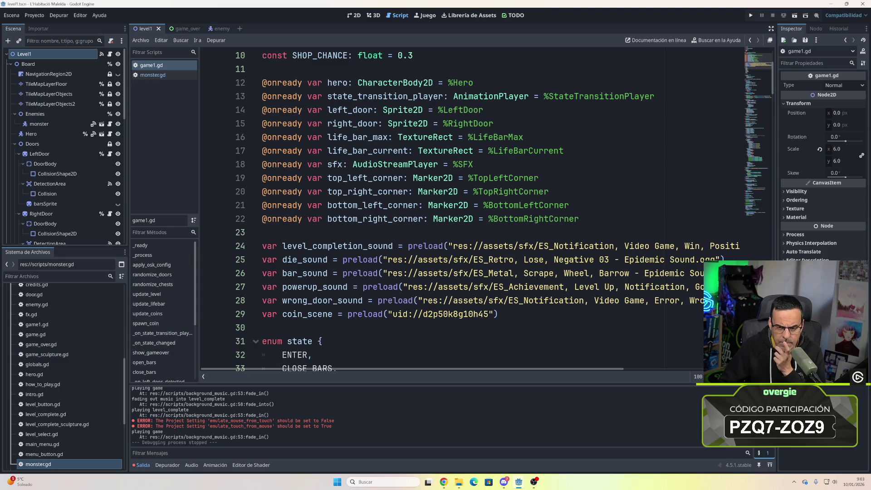
scroll(372, 137, "down", 6)
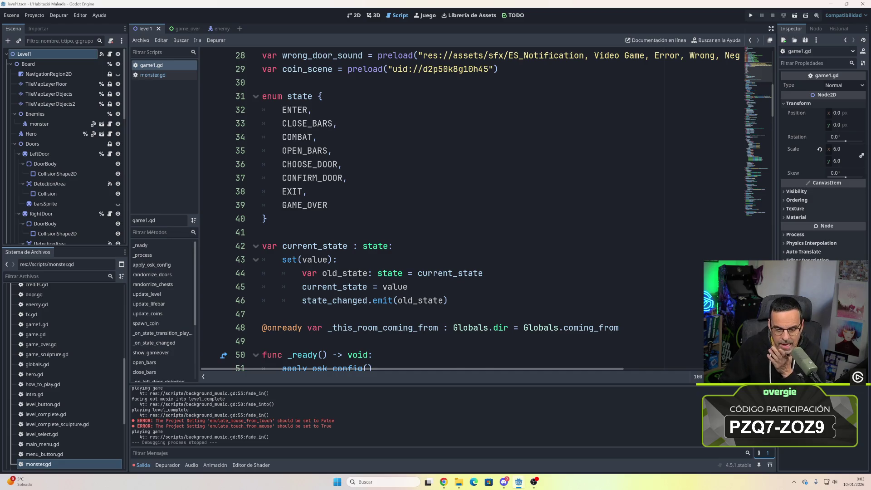
scroll(496, 211, "down", 2)
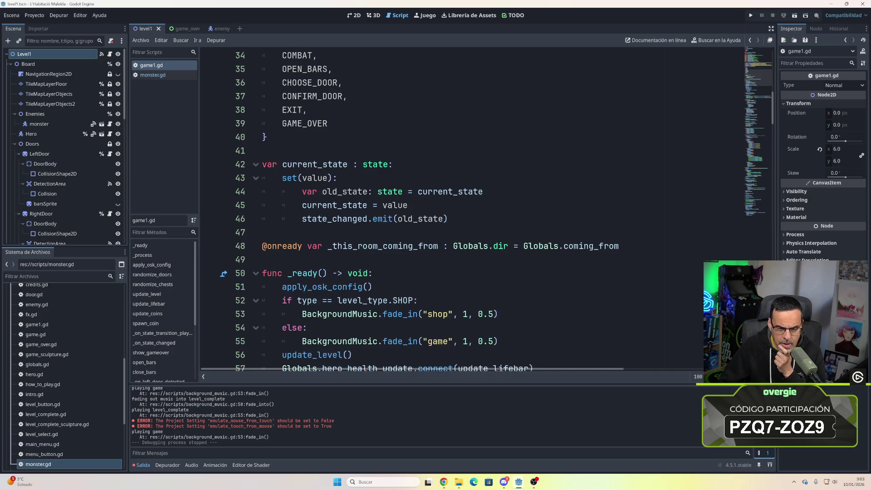
scroll(453, 210, "down", 3)
scroll(454, 211, "down", 3)
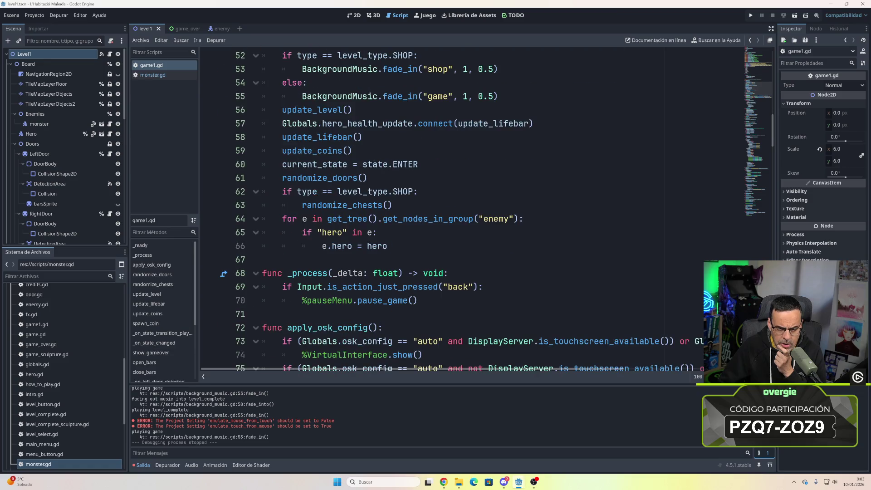
scroll(454, 211, "down", 7)
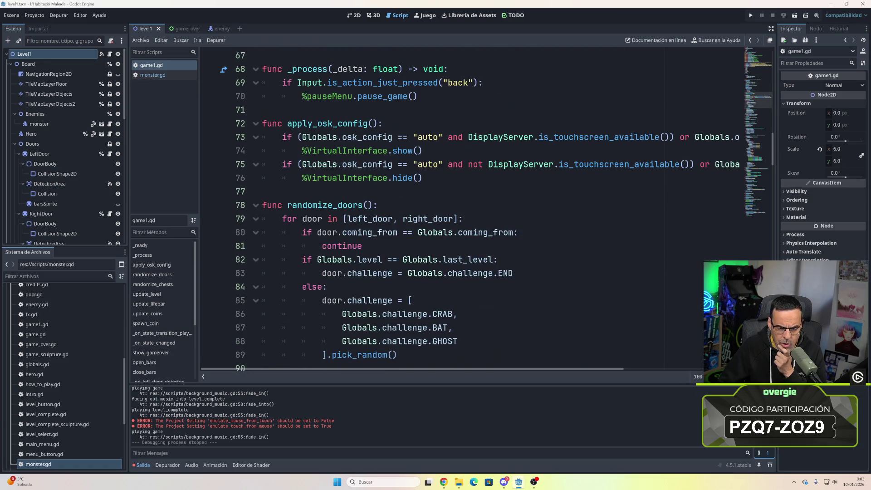
scroll(454, 211, "down", 6)
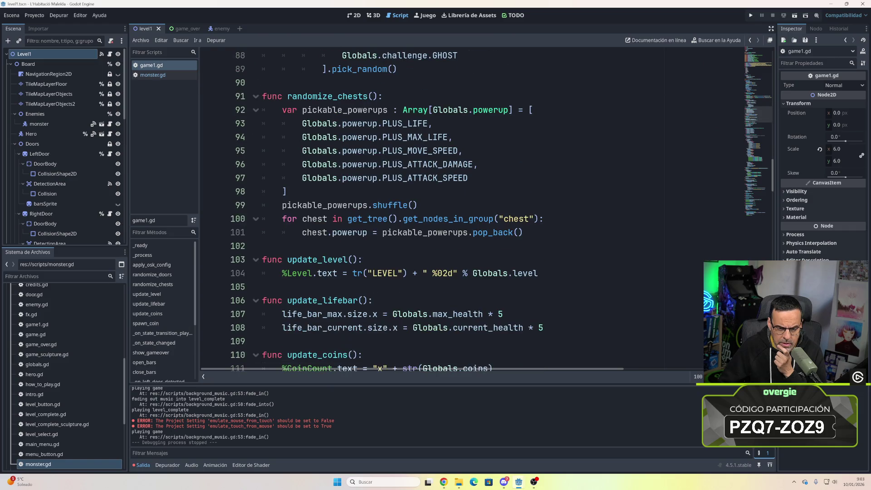
scroll(454, 211, "down", 4)
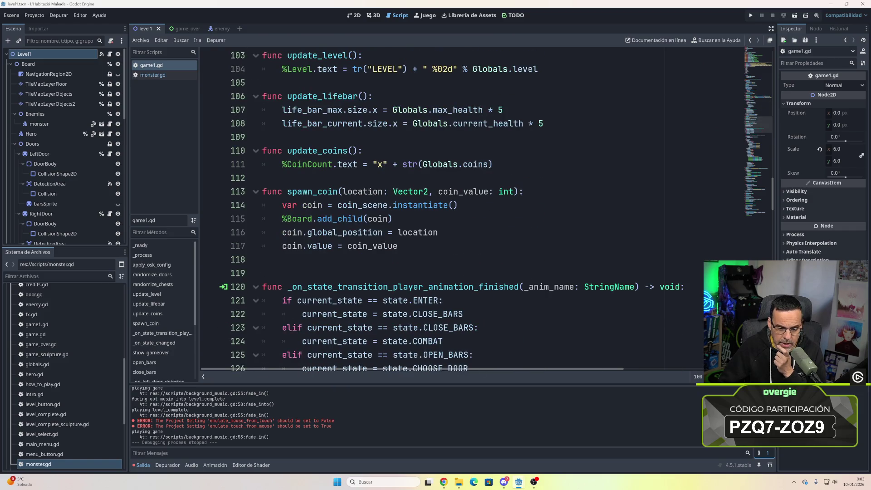
scroll(454, 211, "down", 7)
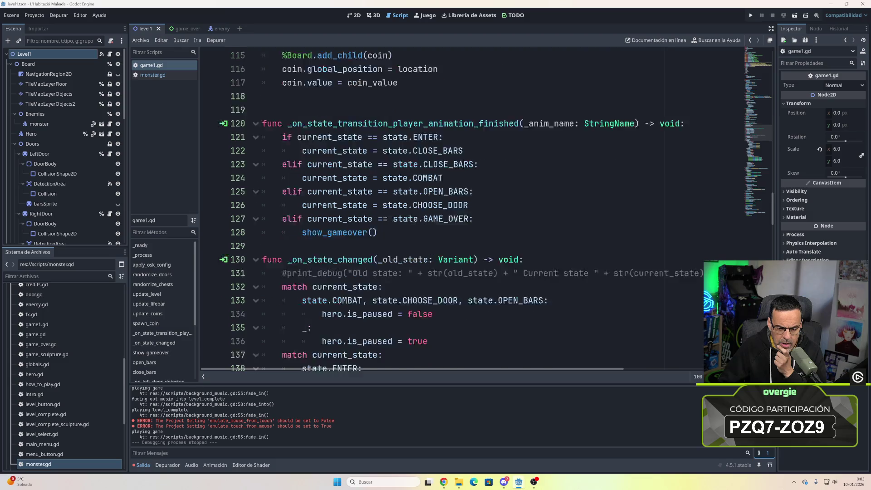
scroll(454, 211, "down", 7)
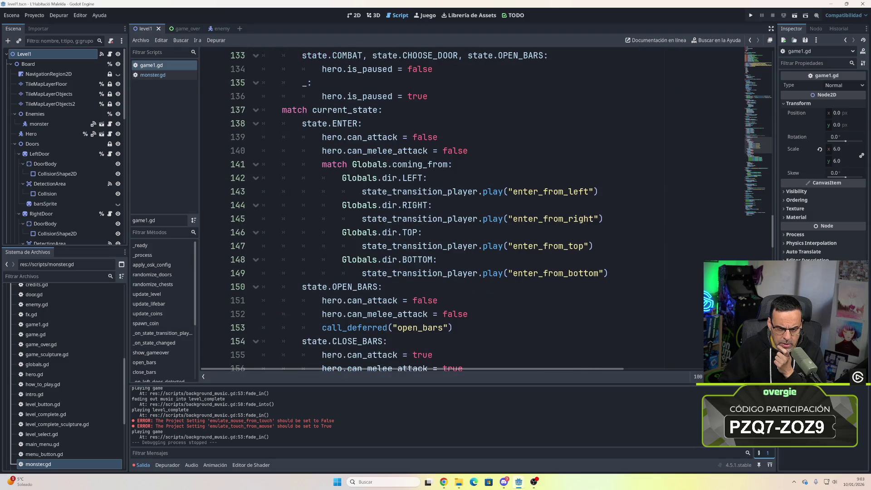
scroll(454, 211, "down", 1)
scroll(454, 211, "down", 6)
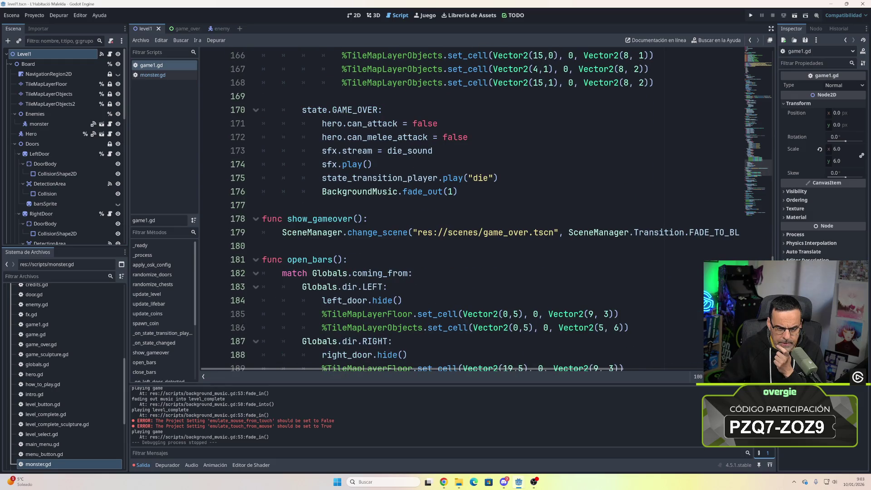
scroll(454, 211, "down", 8)
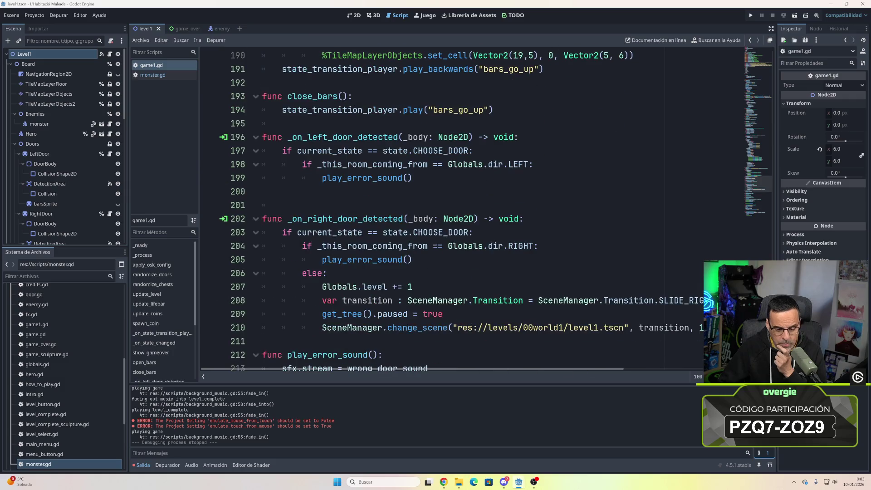
scroll(454, 211, "down", 2)
scroll(453, 211, "down", 6)
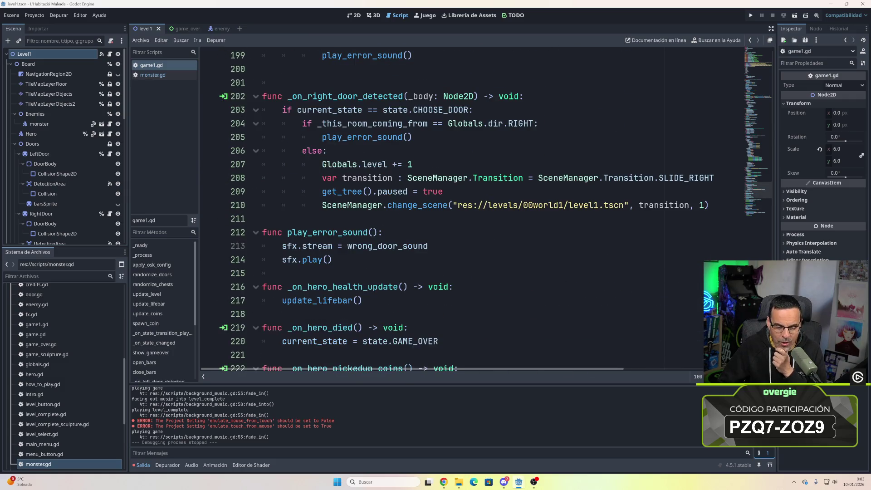
scroll(453, 211, "down", 4)
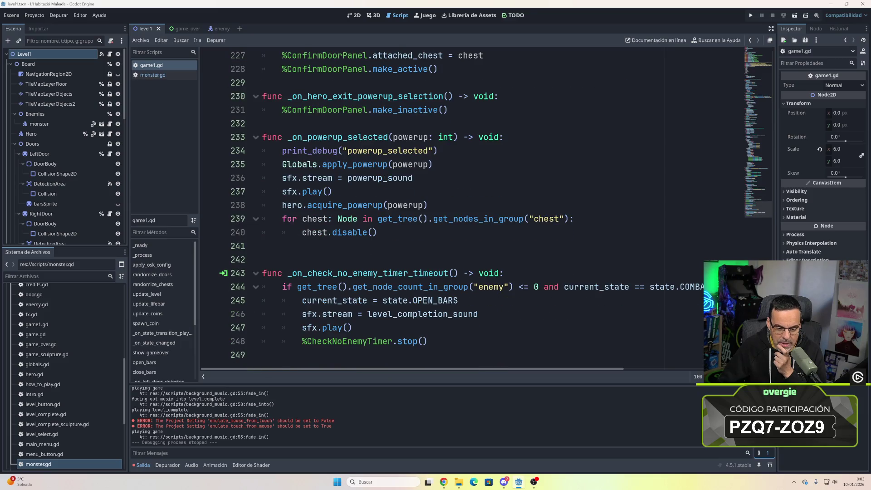
scroll(454, 211, "up", 20)
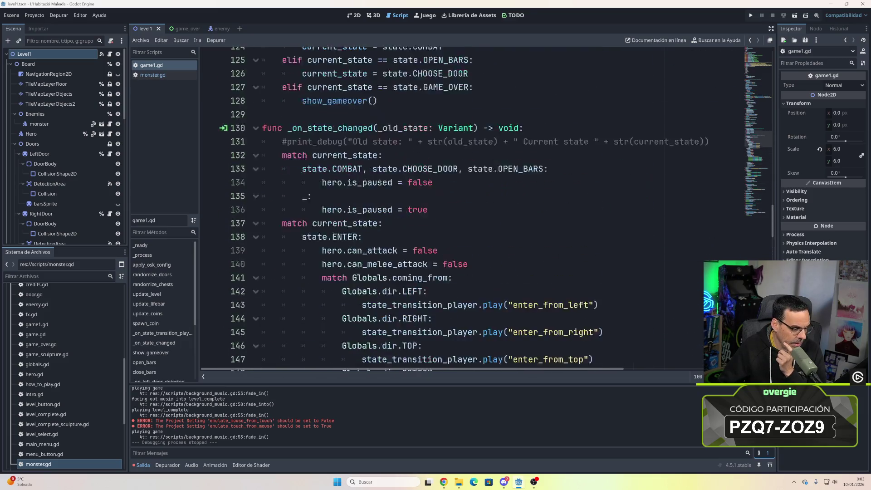
scroll(318, 157, "up", 4)
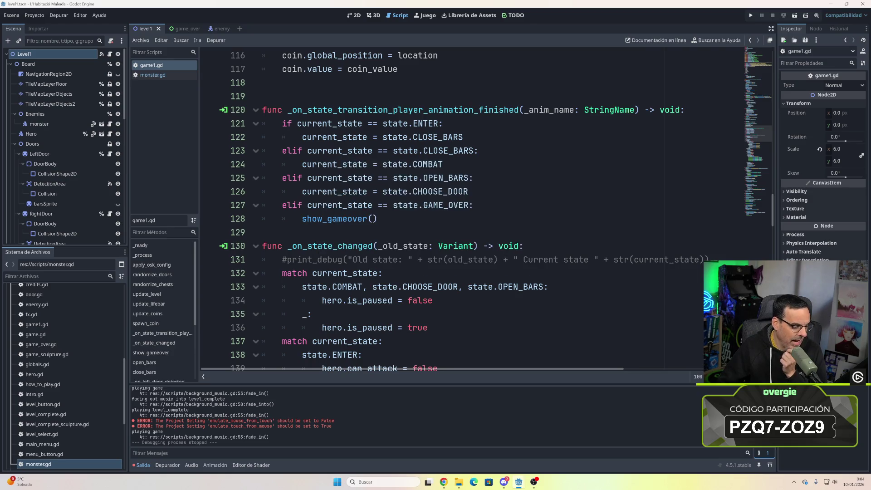
scroll(325, 163, "up", 1)
scroll(325, 164, "up", 2)
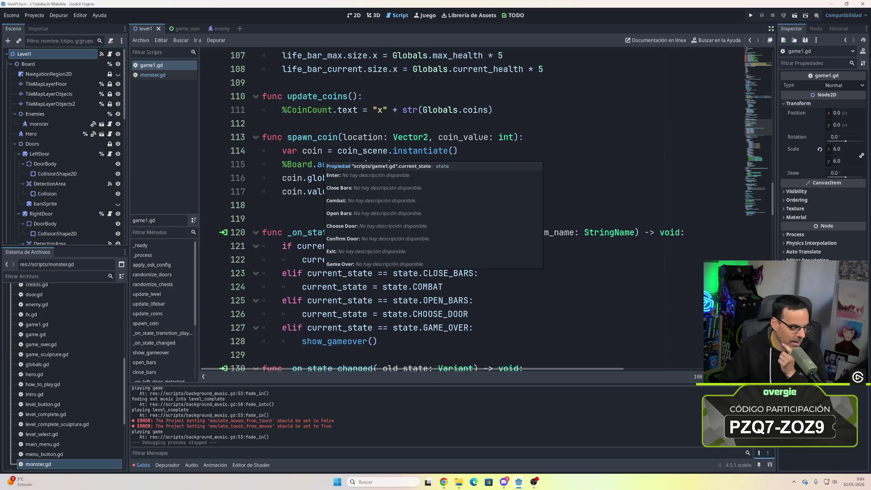
scroll(325, 164, "up", 3)
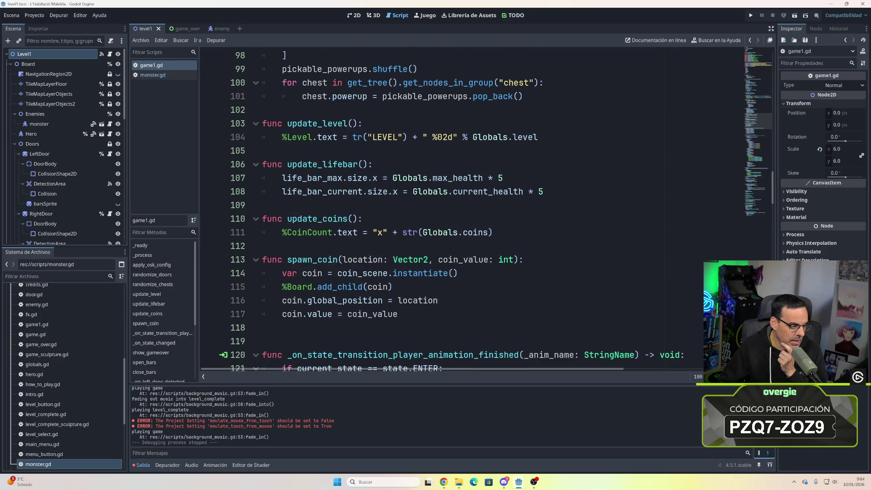
scroll(324, 163, "up", 14)
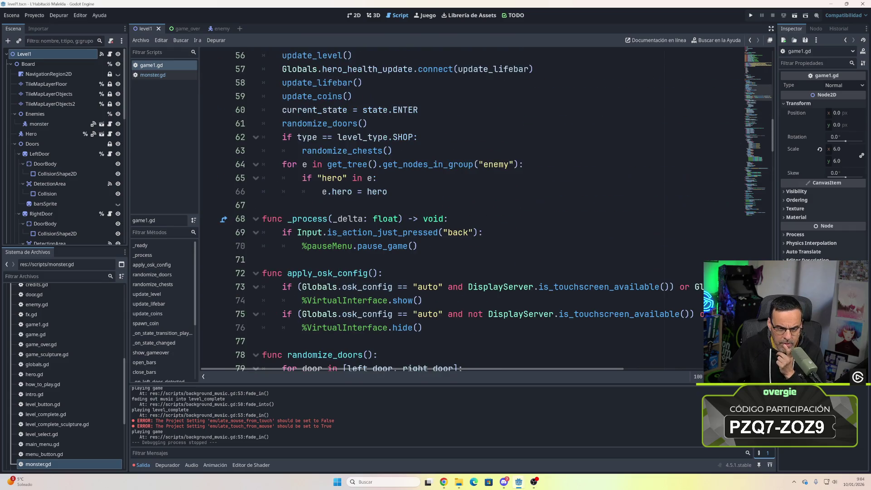
scroll(450, 211, "up", 1)
scroll(450, 211, "up", 2)
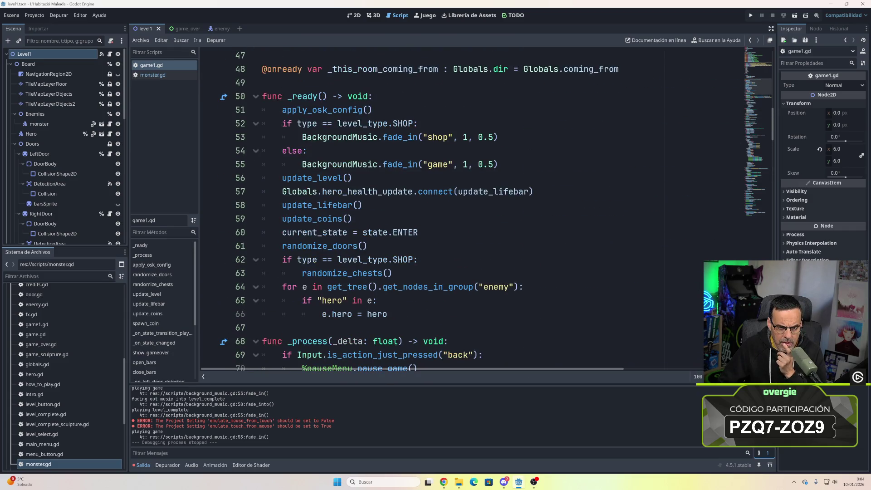
scroll(449, 211, "up", 7)
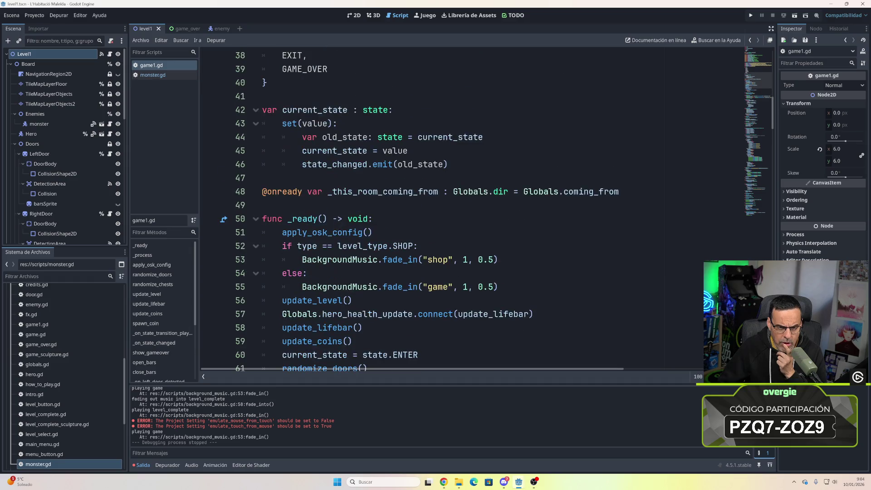
scroll(449, 211, "up", 6)
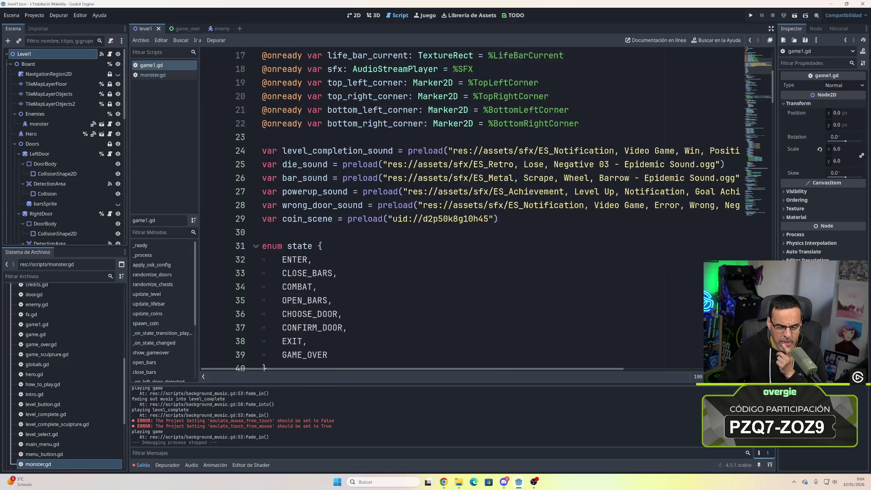
scroll(449, 211, "up", 3)
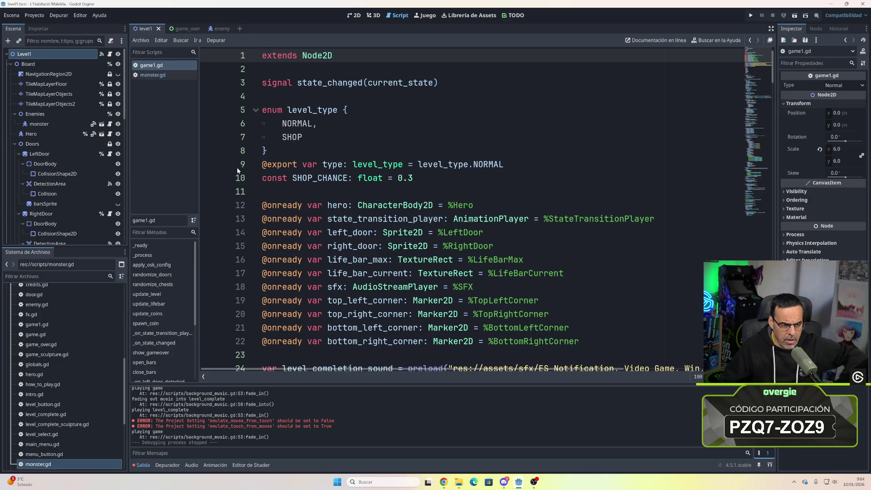
left_click(54, 125)
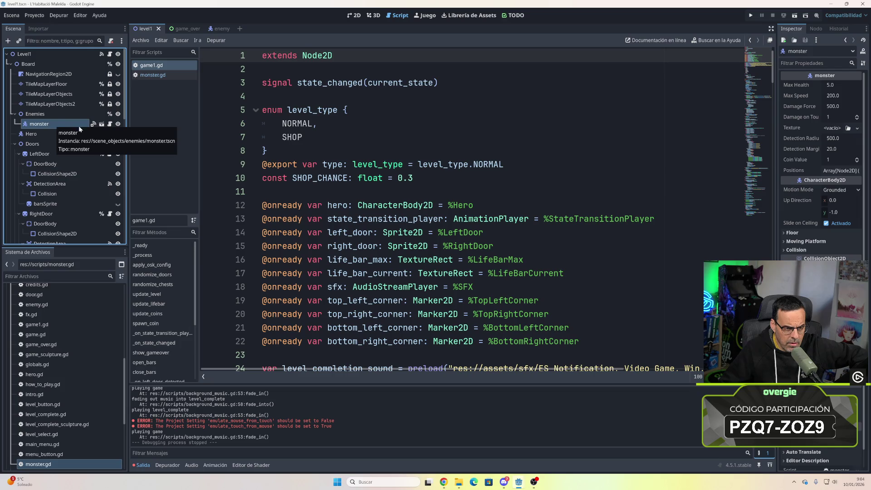
left_click(109, 127)
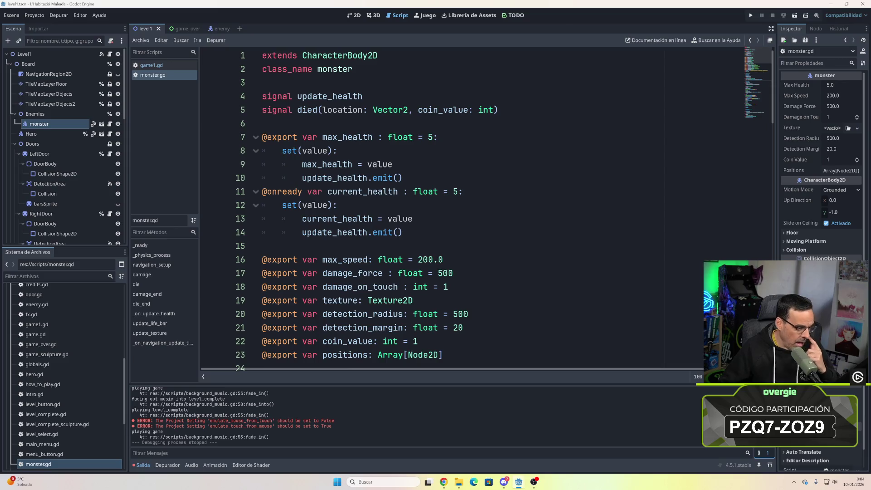
scroll(454, 209, "down", 2)
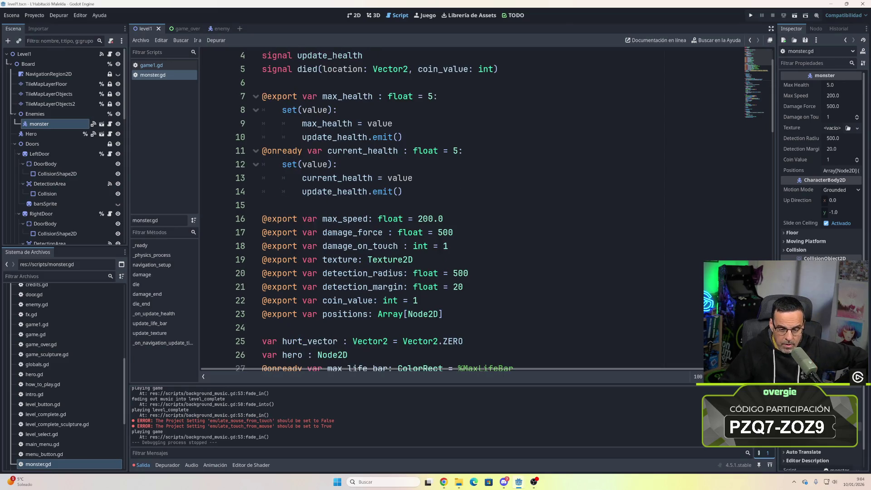
scroll(454, 209, "down", 1)
scroll(454, 209, "down", 1)
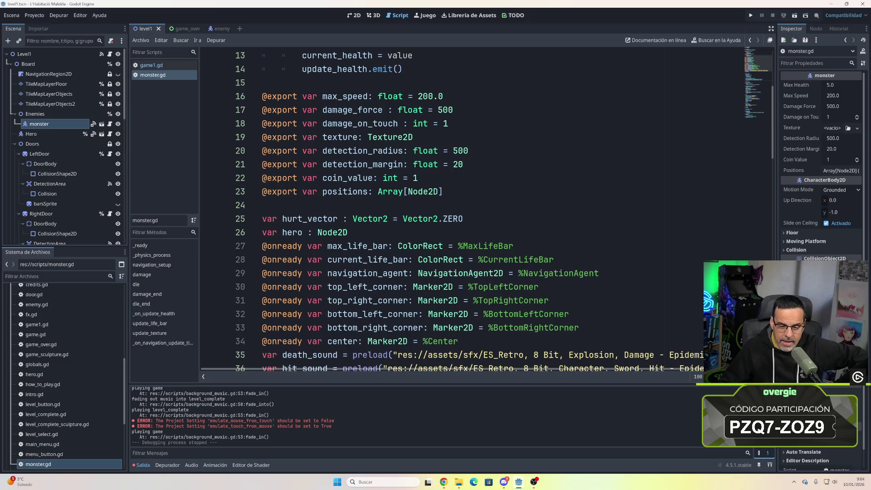
scroll(454, 209, "down", 5)
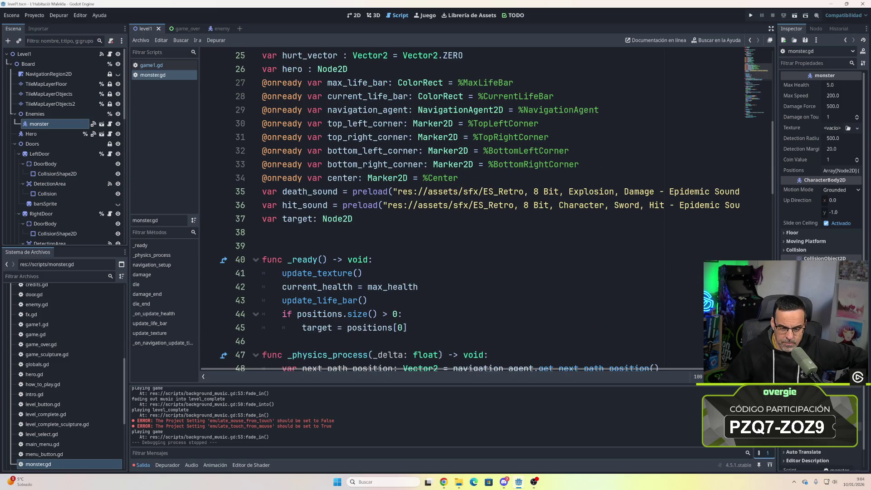
scroll(454, 209, "down", 4)
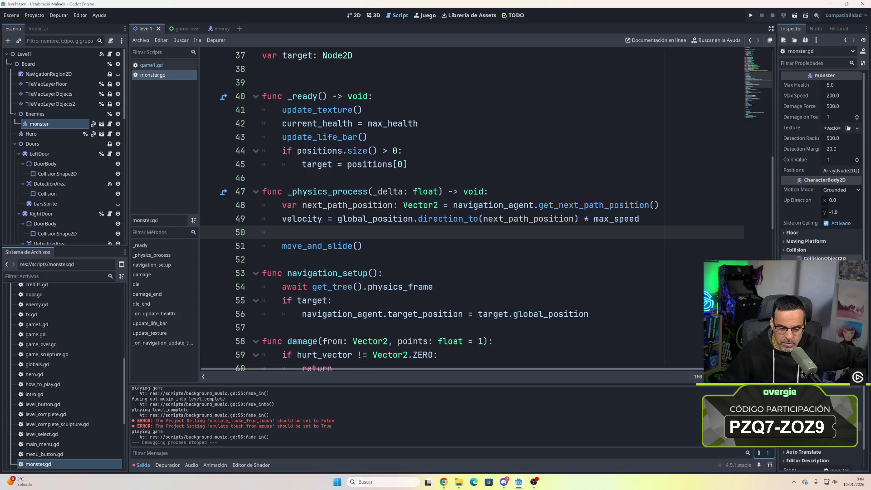
scroll(454, 209, "down", 2)
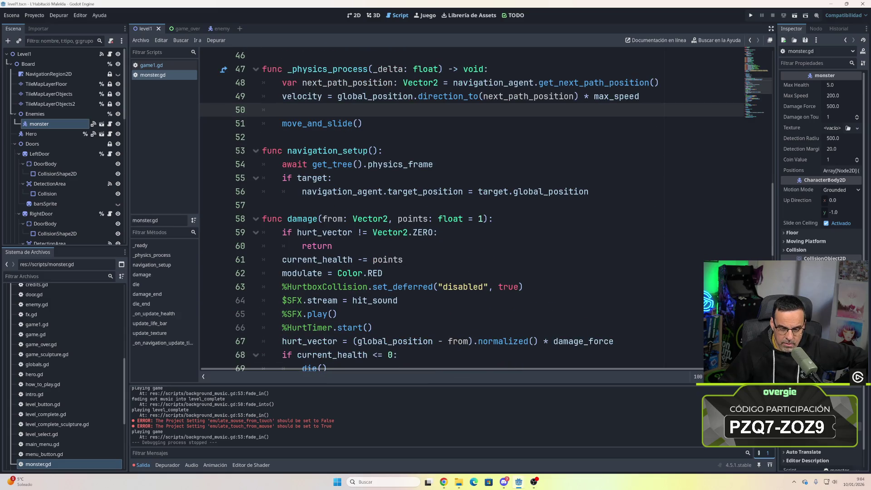
scroll(454, 209, "down", 4)
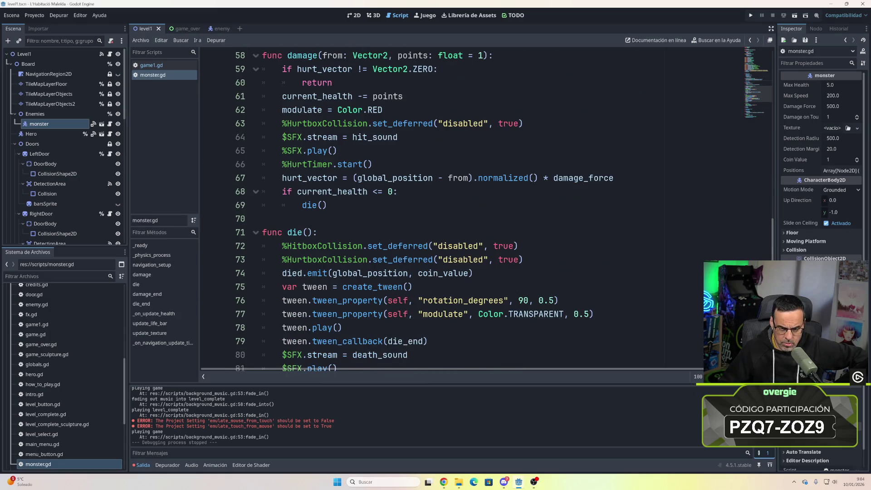
scroll(454, 208, "up", 19)
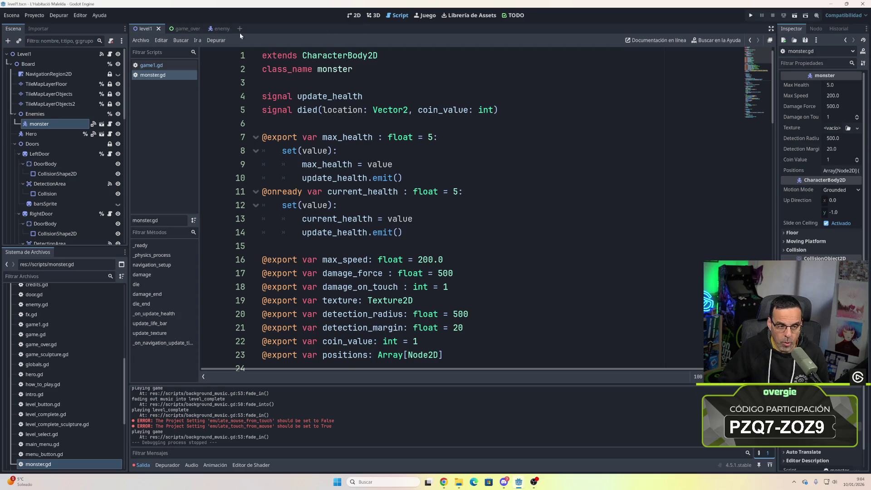
left_click(222, 29)
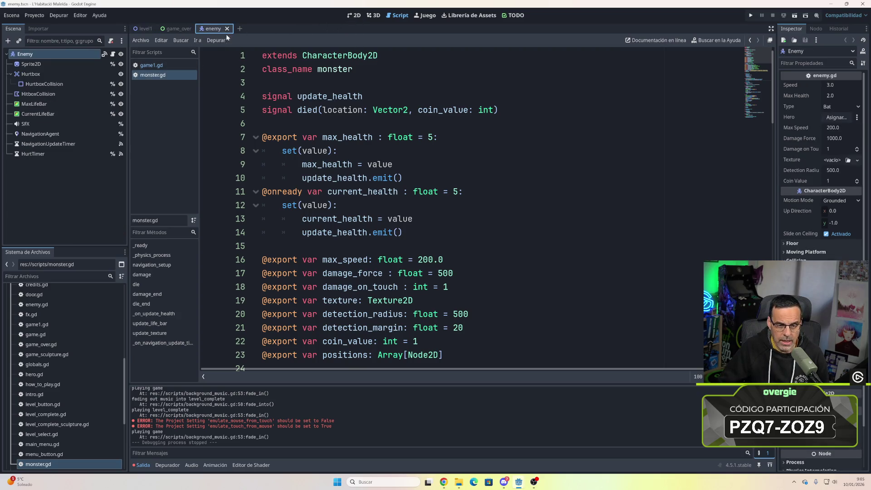
left_click(144, 29)
left_click(357, 16)
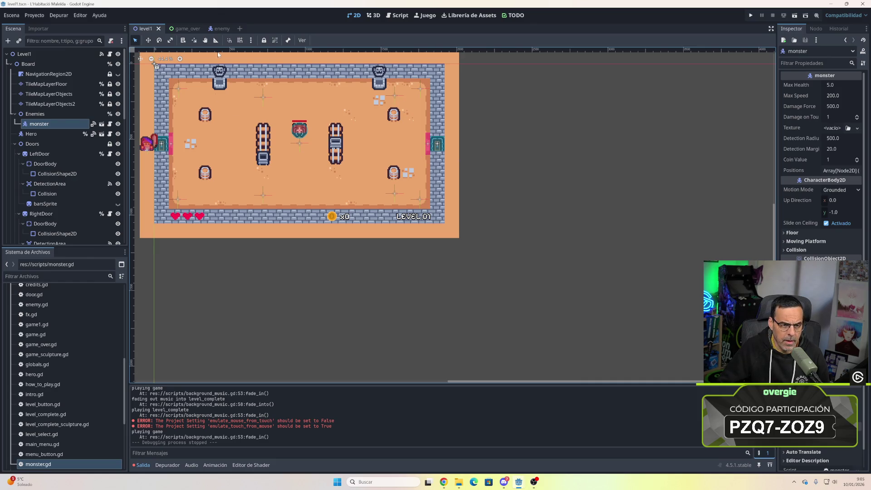
left_click(222, 29)
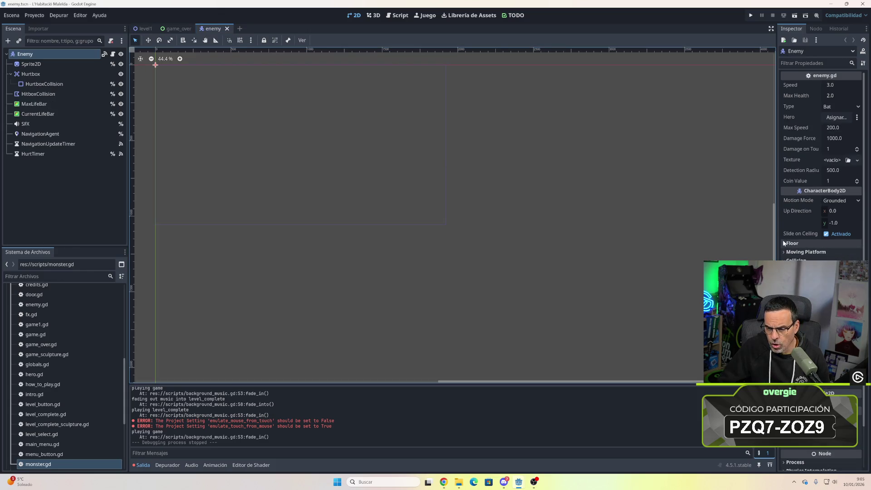
scroll(815, 236, "down", 2)
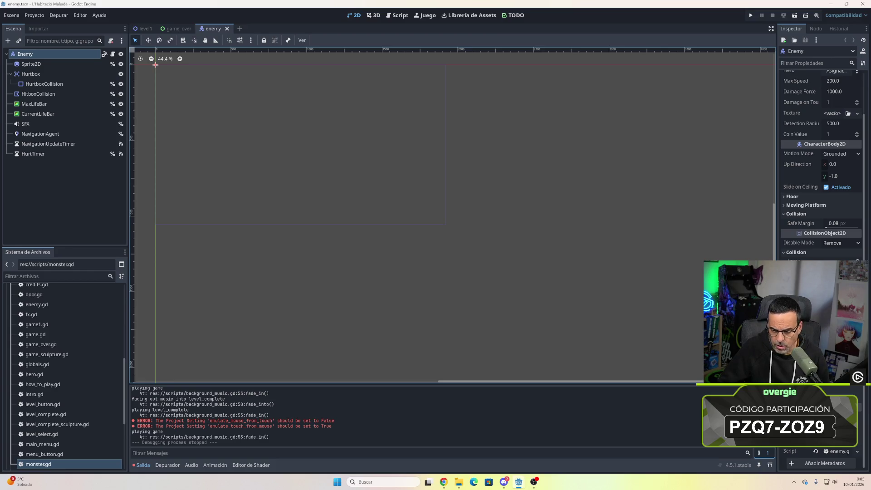
scroll(821, 182, "up", 2)
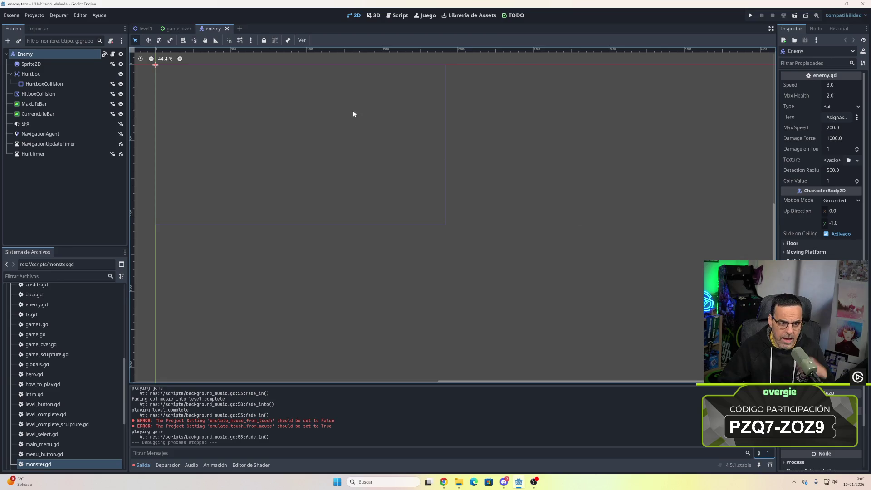
left_click(398, 16)
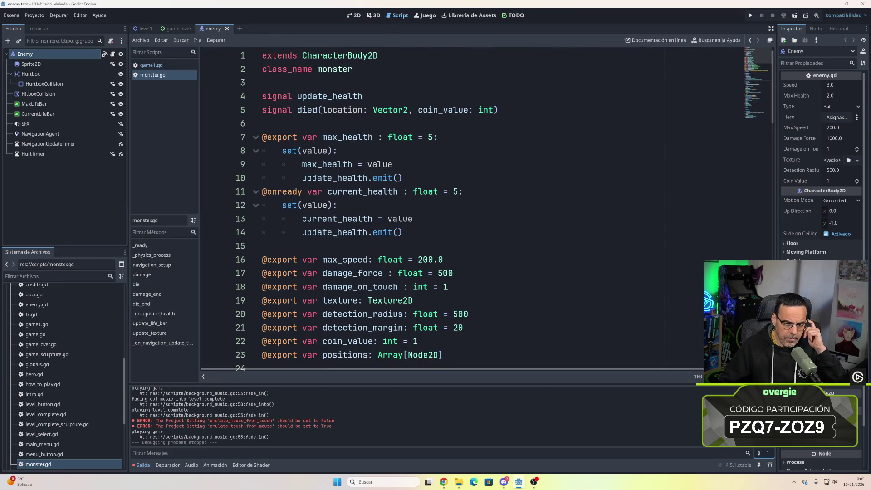
- Scroll monster.gd and read the get_next_path_position and global_position docs
scroll(359, 213, "down", 6)
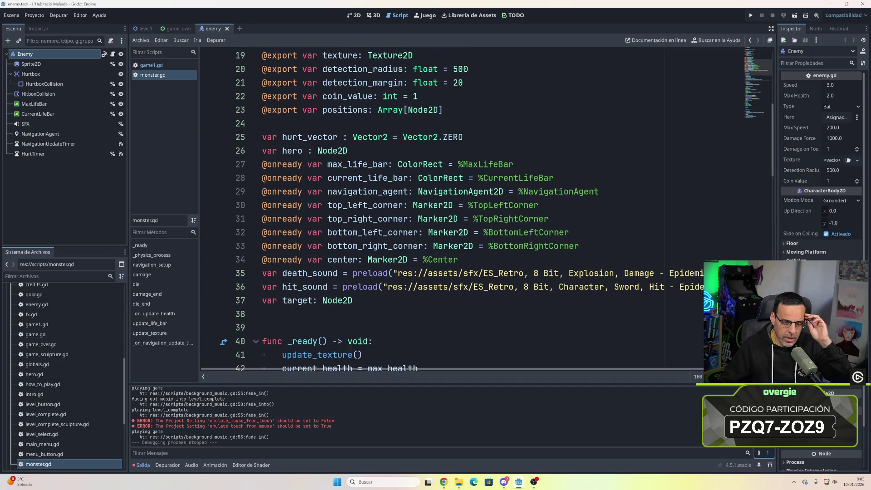
scroll(358, 213, "down", 2)
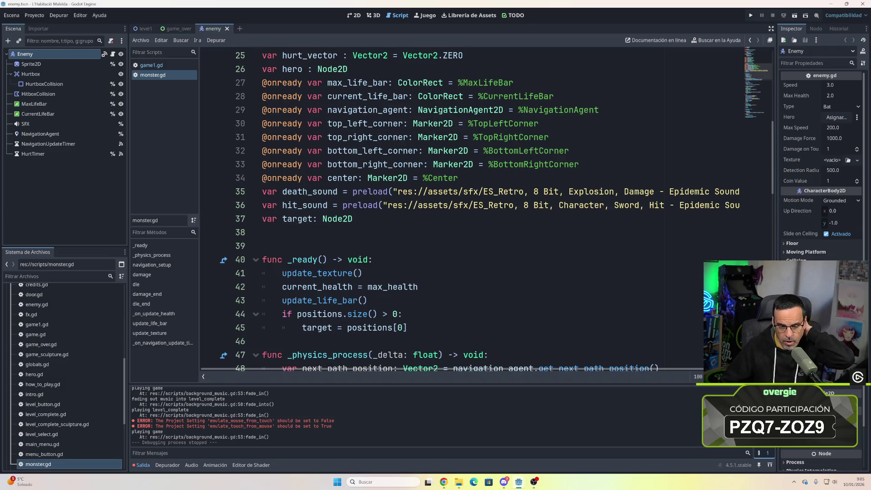
scroll(358, 213, "down", 3)
scroll(359, 213, "down", 1)
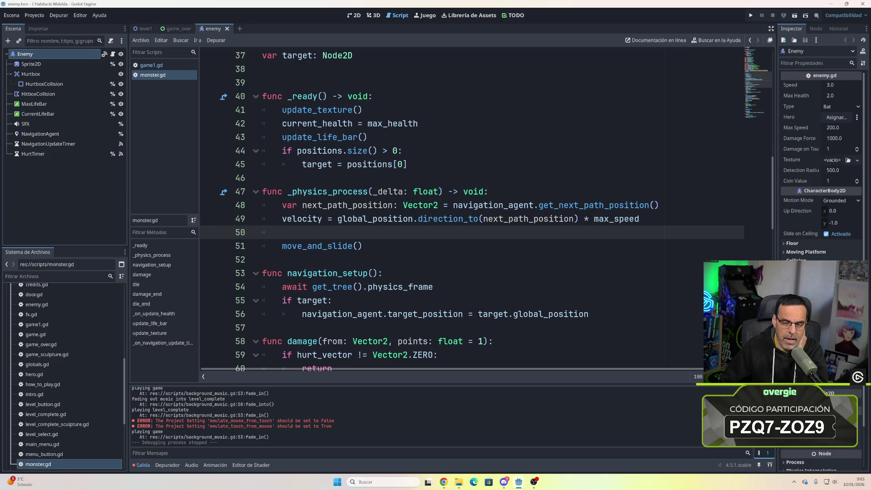
mouse_move(592, 205)
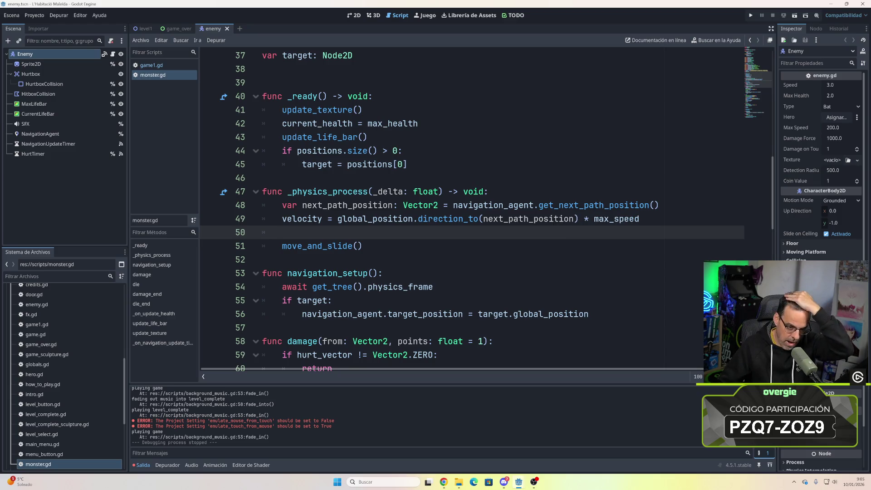
mouse_move(368, 219)
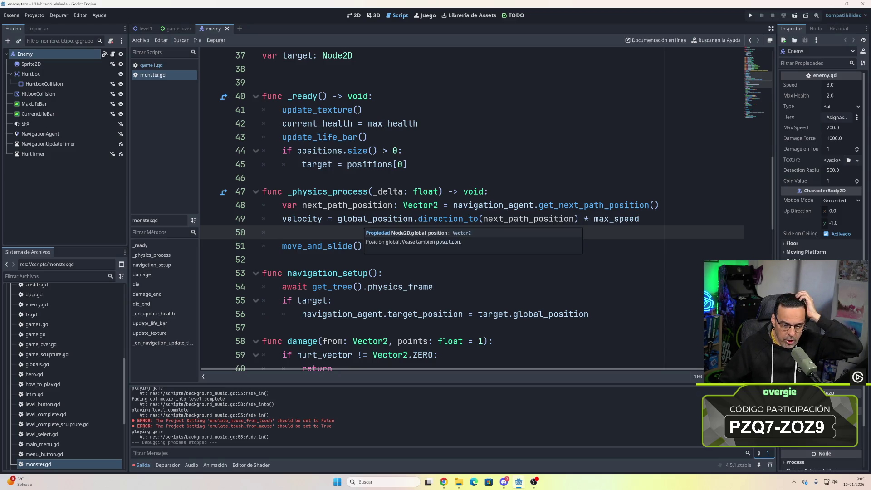
scroll(368, 219, "up", 10)
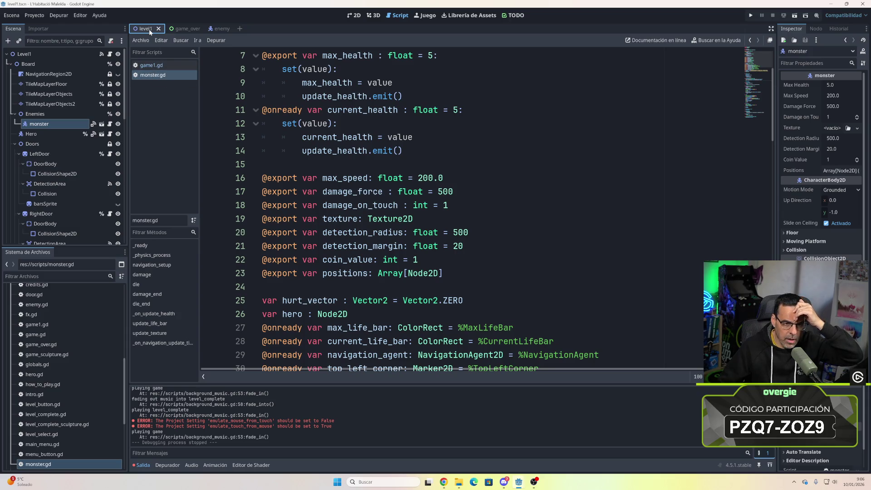
- Open game1.gd, scroll to its OPEN_BARS, CLOSE_BARS and CHOOSE_DOOR handling, then select Level1
left_click(109, 53)
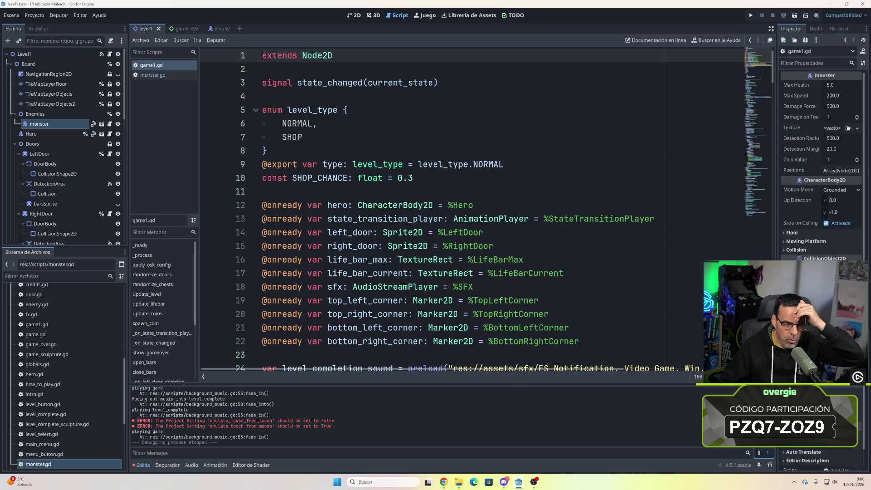
scroll(486, 211, "down", 4)
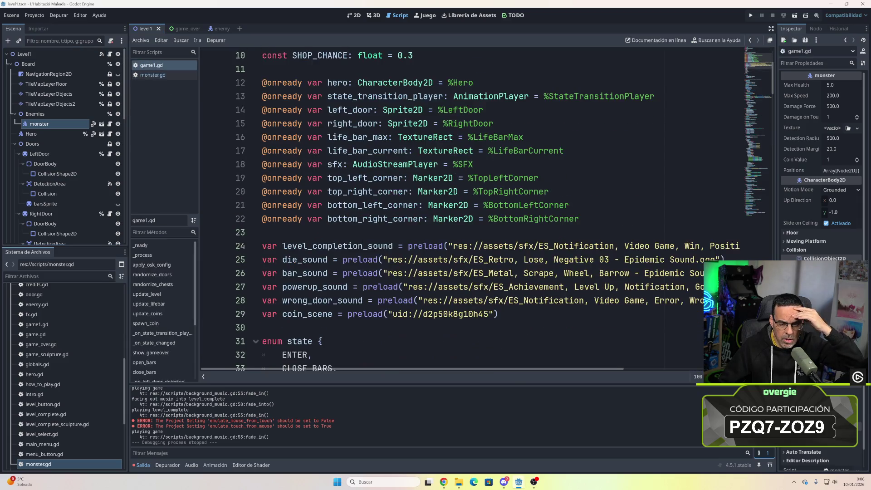
scroll(485, 211, "down", 5)
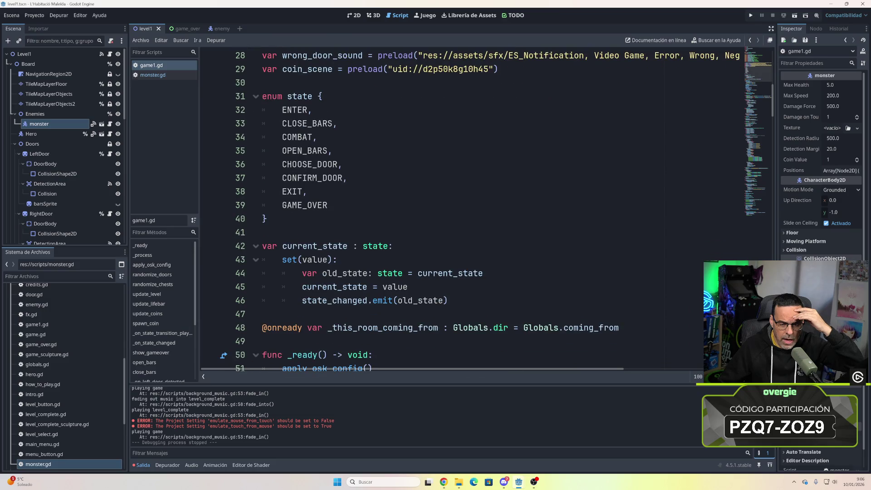
scroll(485, 211, "down", 2)
scroll(486, 211, "down", 3)
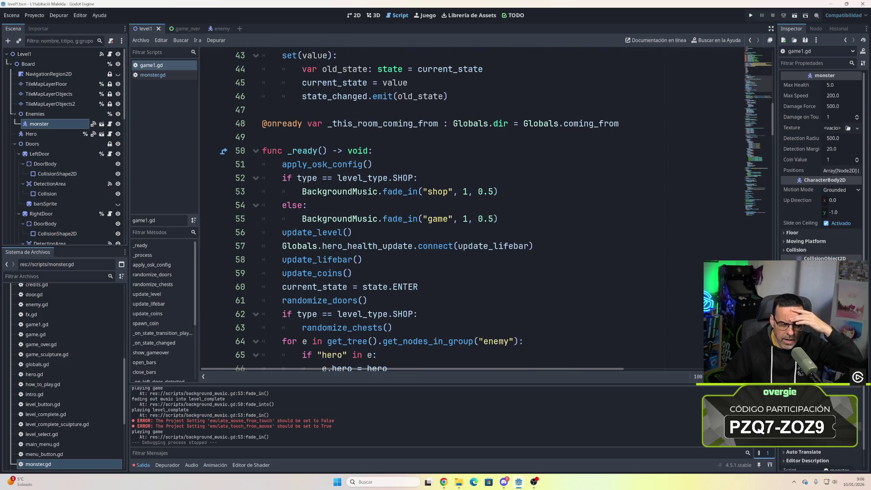
scroll(485, 211, "up", 14)
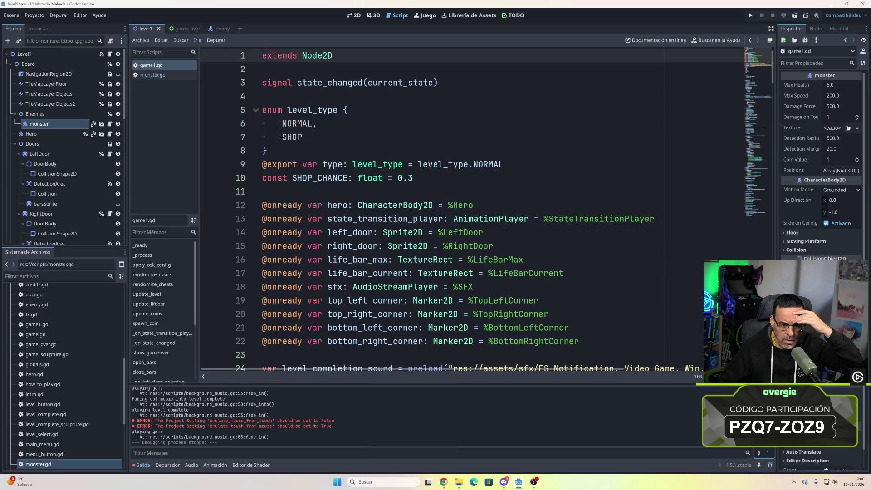
scroll(485, 211, "down", 2)
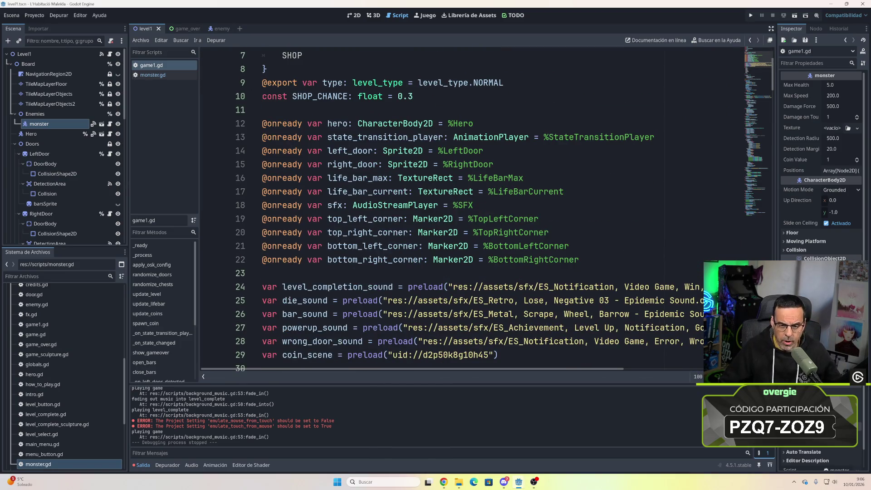
scroll(485, 211, "down", 10)
scroll(485, 211, "down", 6)
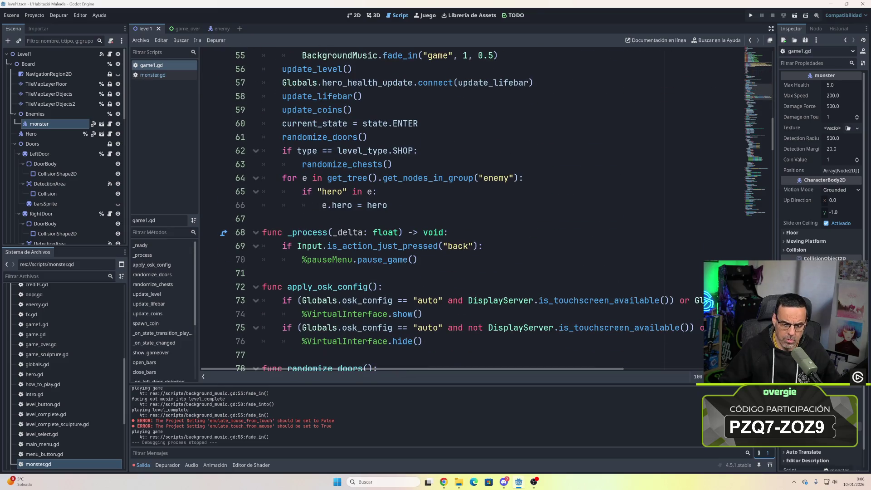
scroll(485, 211, "down", 8)
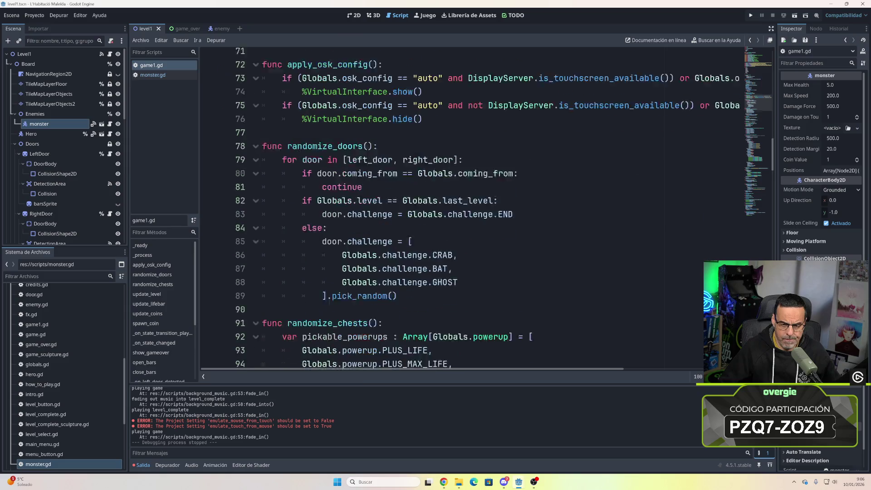
scroll(486, 211, "down", 3)
scroll(486, 211, "down", 5)
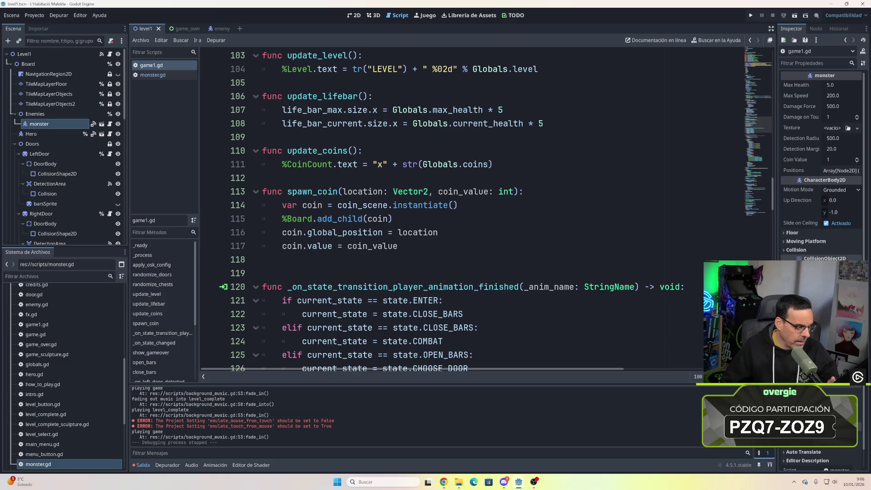
scroll(485, 211, "down", 8)
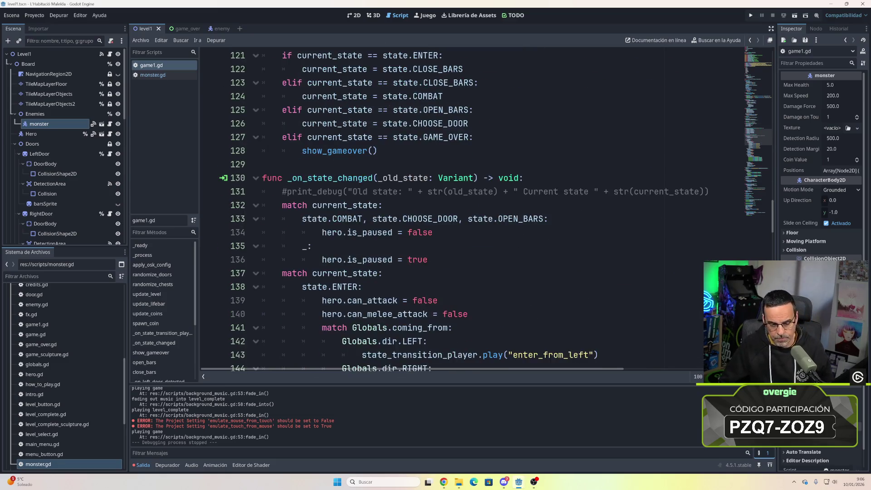
scroll(486, 211, "down", 9)
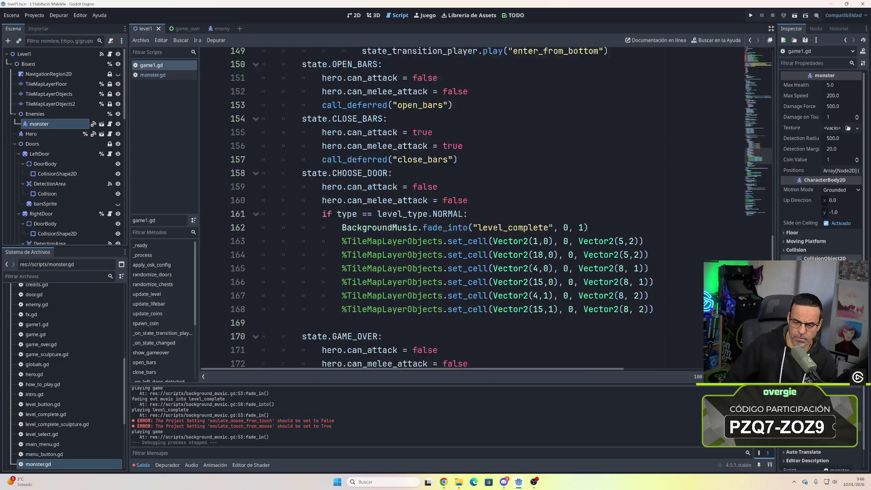
scroll(486, 211, "down", 5)
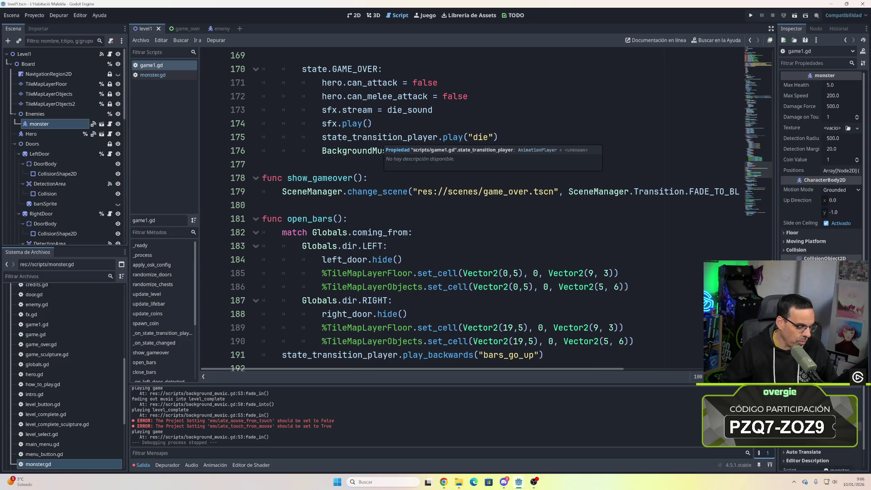
scroll(486, 211, "up", 9)
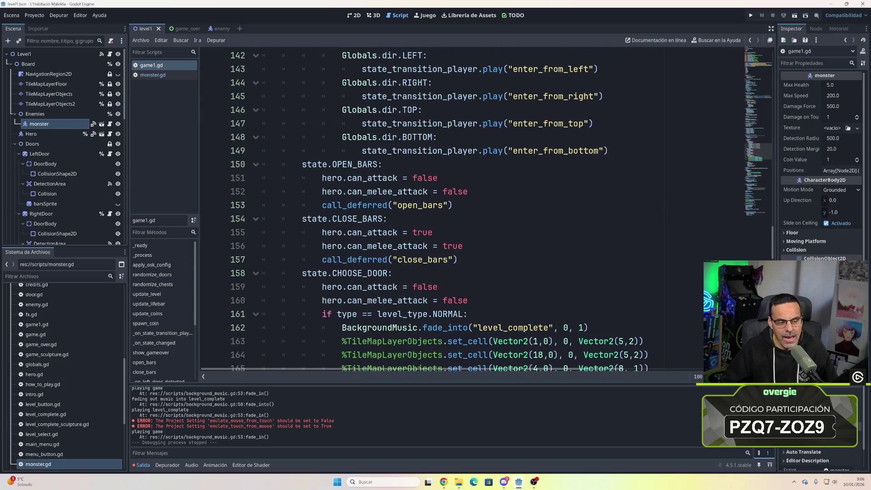
left_click(30, 54)
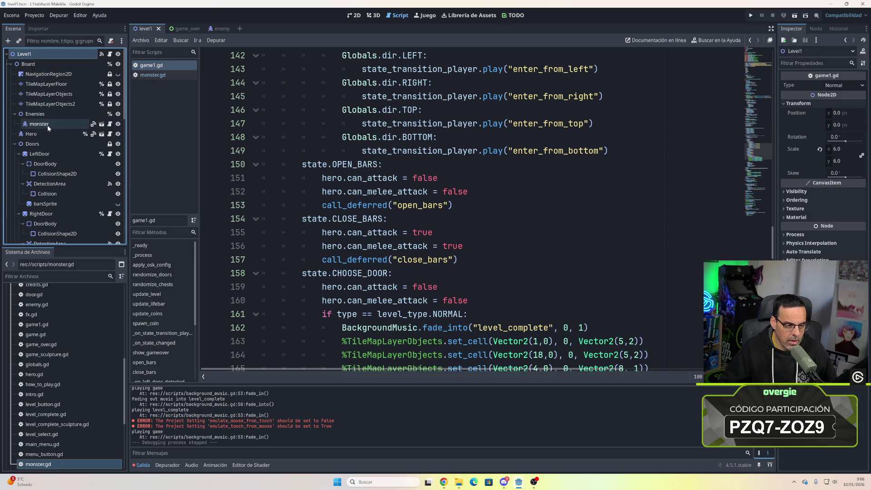
left_click(48, 125)
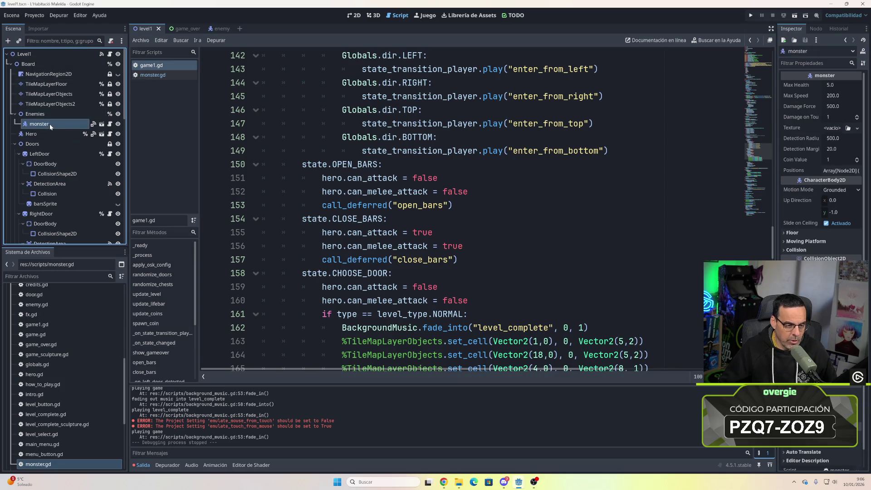
left_click(109, 125)
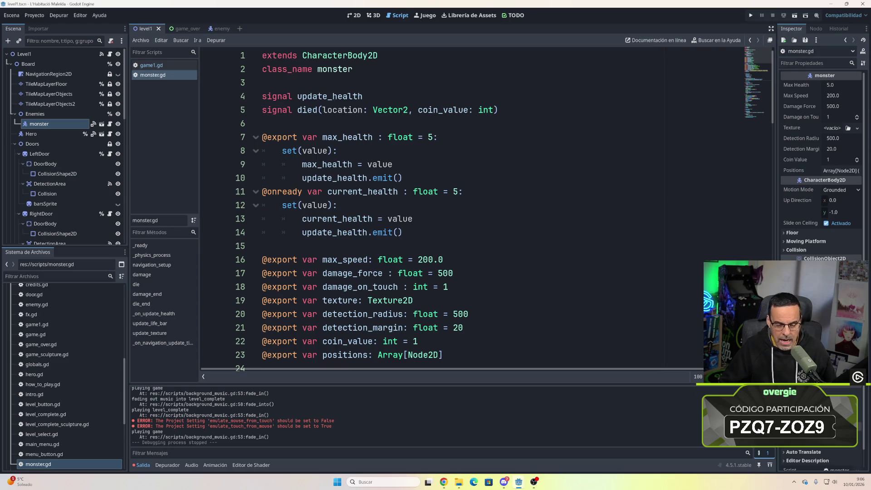
scroll(454, 209, "down", 3)
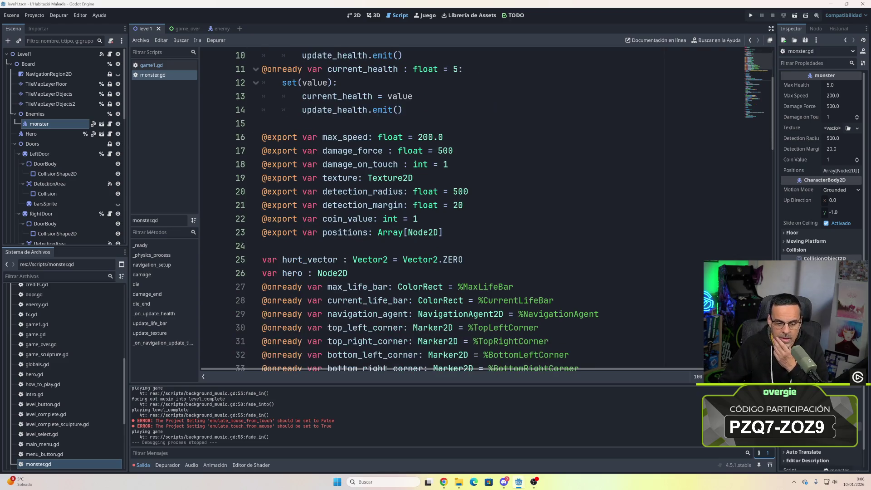
scroll(454, 208, "down", 5)
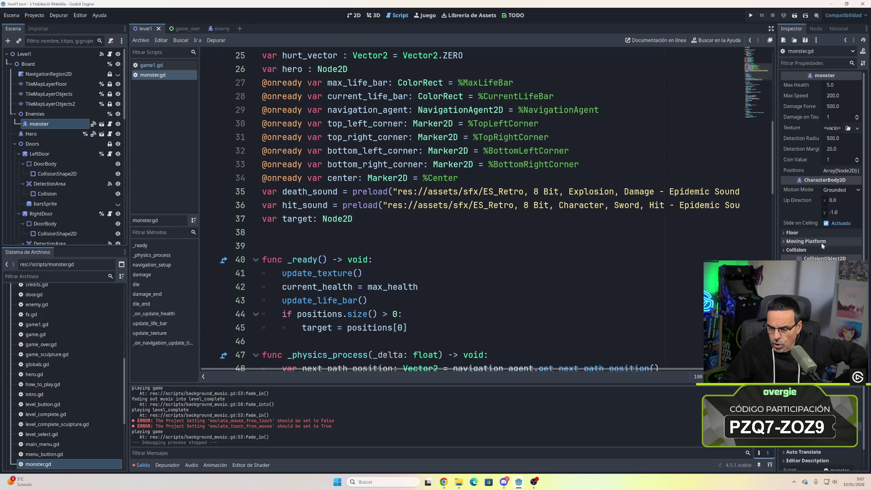
scroll(822, 136, "down", 1)
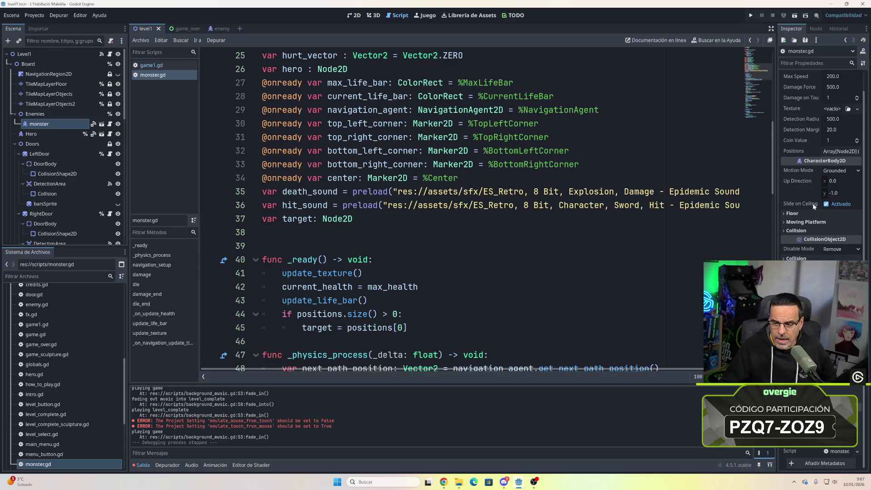
scroll(809, 77, "up", 1)
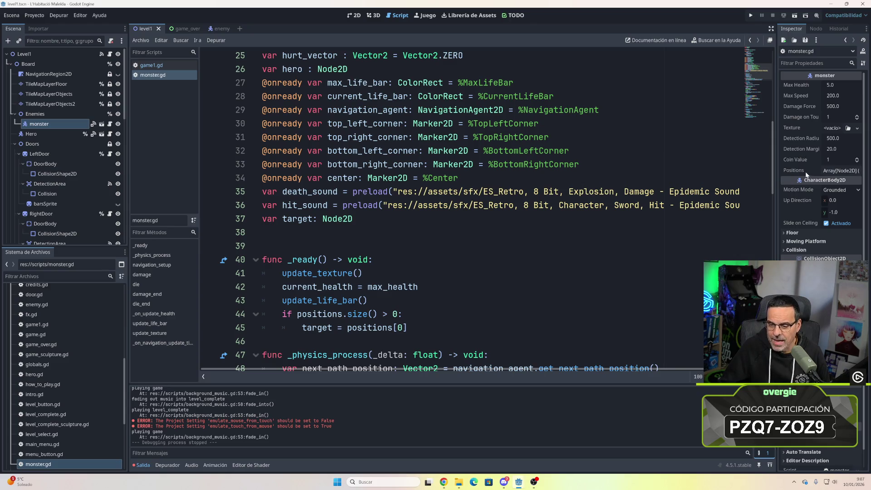
- Expand the monster's Positions array and set its size to 4 elements
left_click(833, 170)
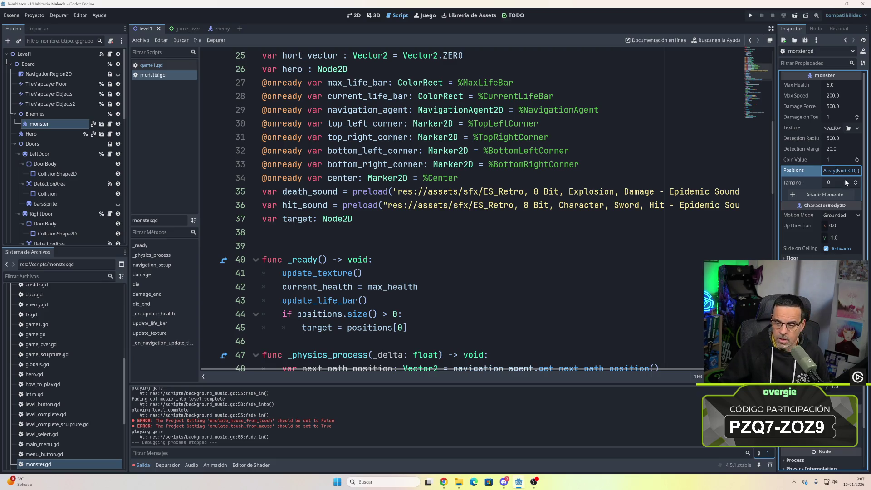
left_click(855, 181)
left_click(855, 182)
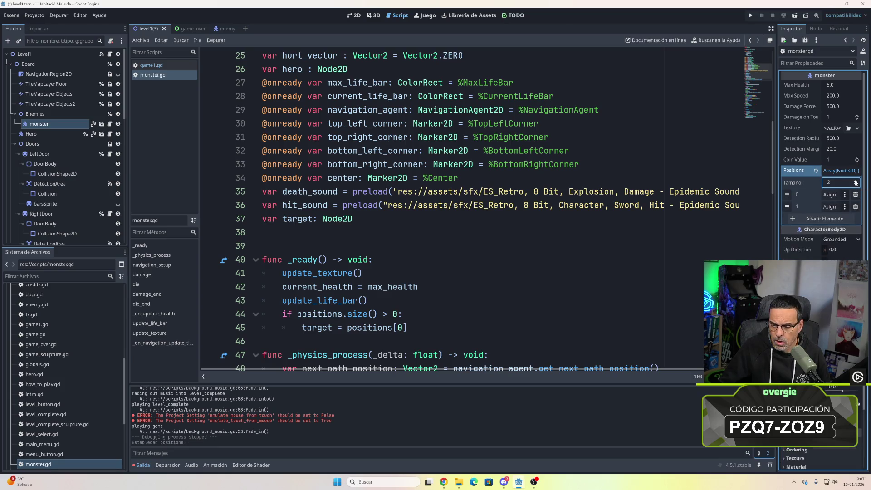
left_click(856, 182)
left_click(855, 182)
left_click(856, 182)
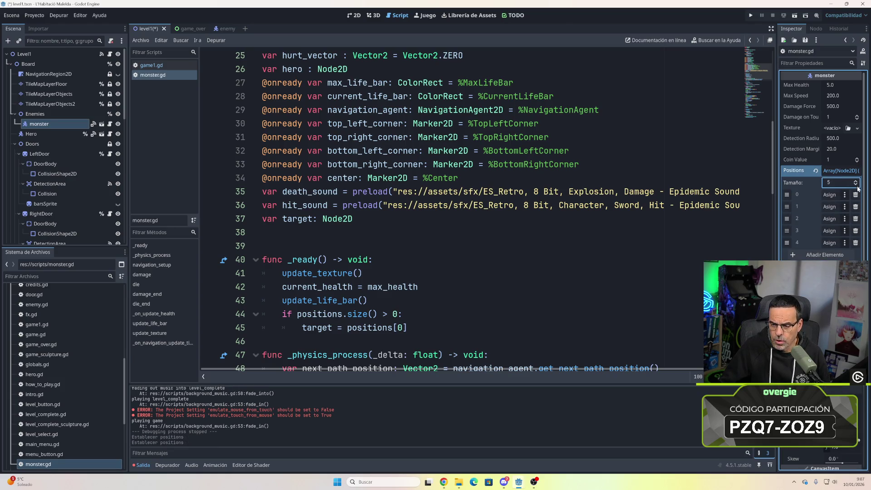
left_click(857, 185)
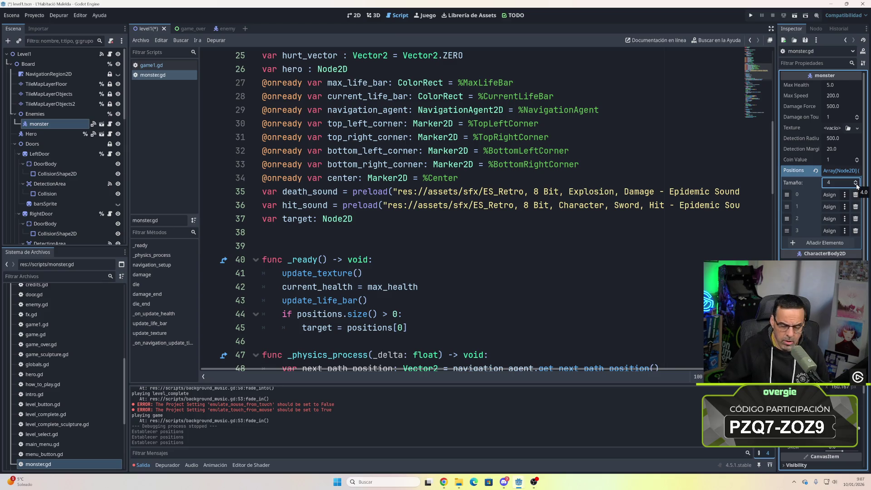
- Assign markers pos1 and pos2 to the first two Positions slots
left_click(830, 195)
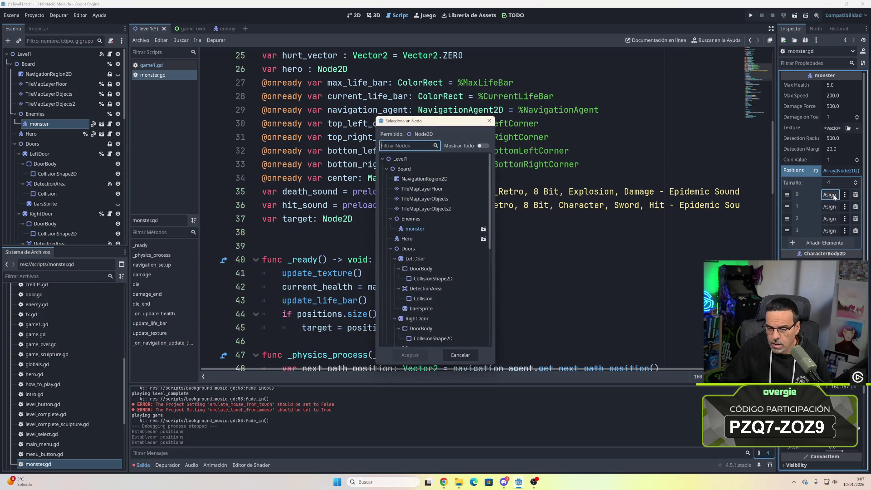
scroll(431, 245, "down", 3)
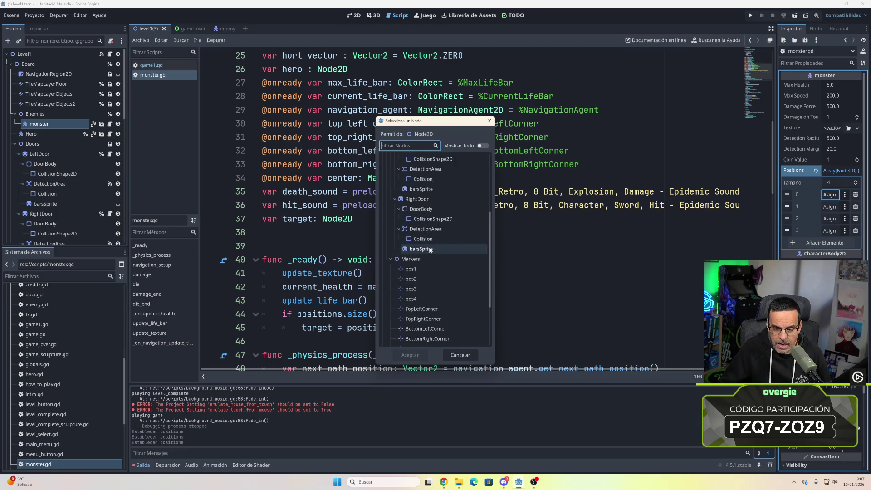
left_click(416, 269)
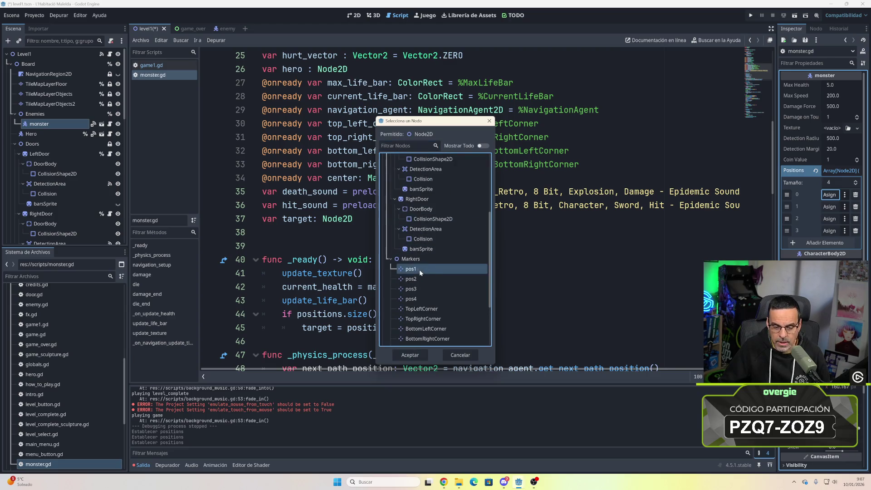
left_click(421, 355)
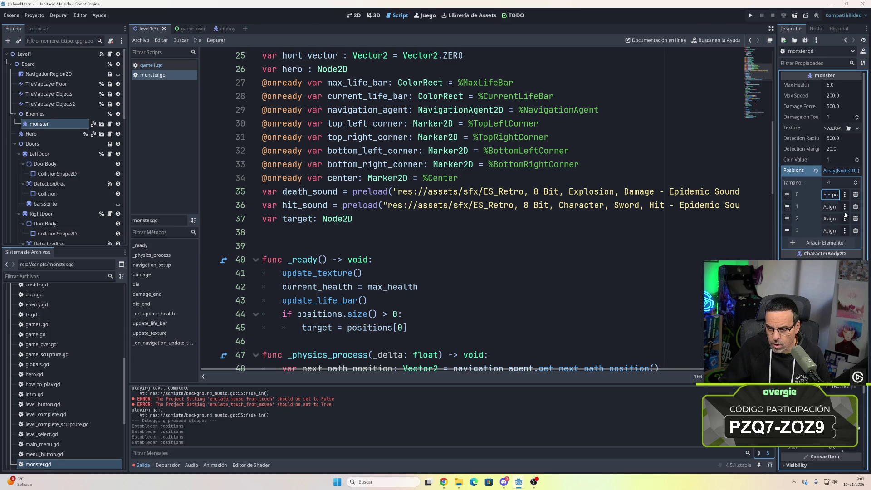
left_click(830, 207)
scroll(437, 298, "down", 3)
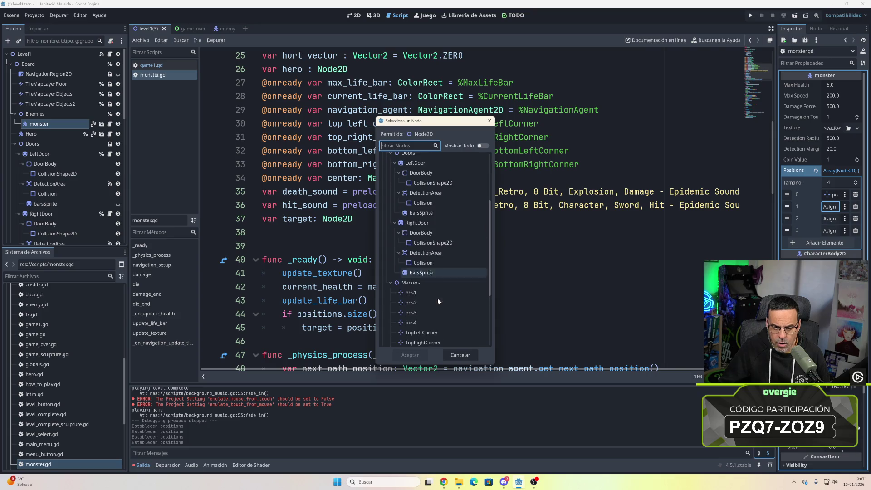
left_click(411, 303)
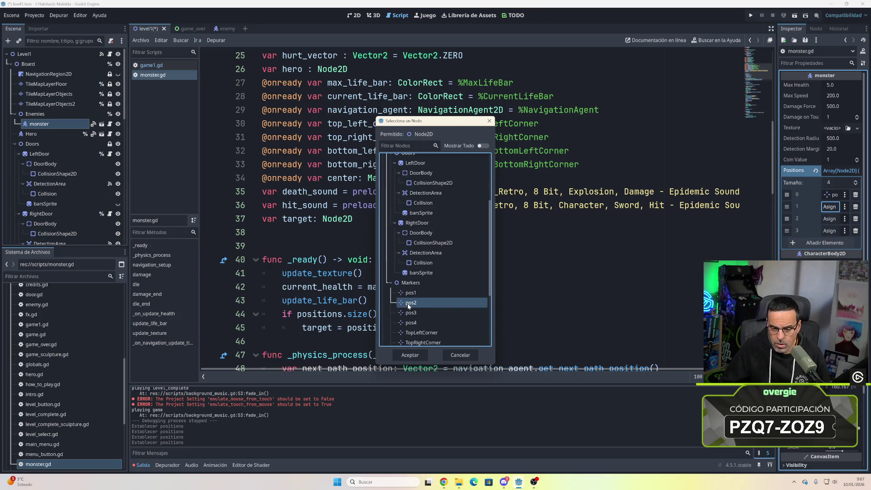
left_click(410, 355)
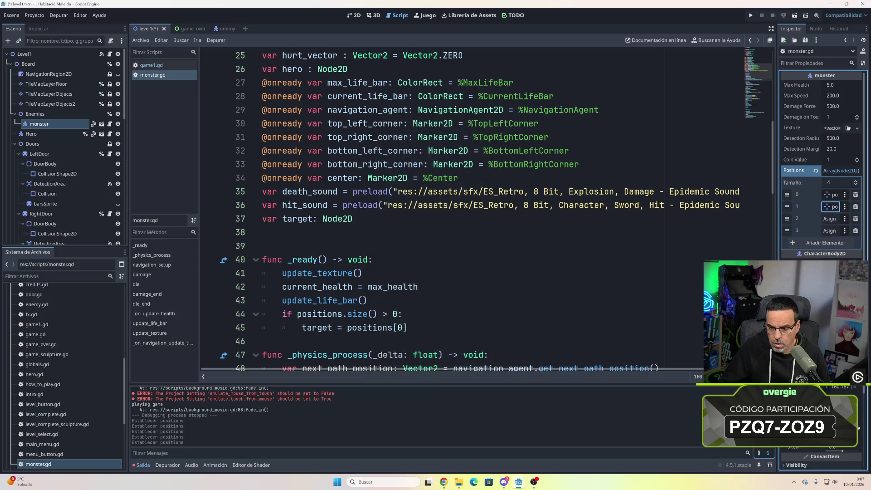
- Assign markers pos3 and pos4 to the third and fourth Positions slots
left_click(830, 219)
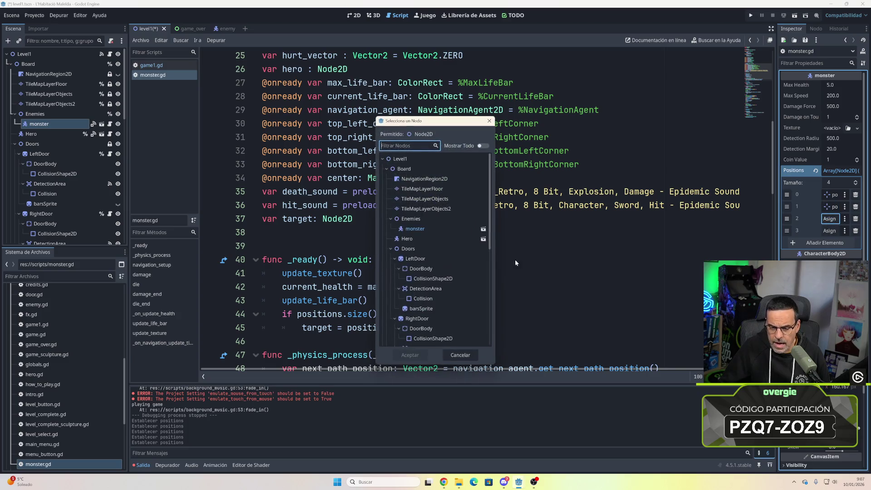
scroll(427, 299, "down", 3)
left_click(417, 265)
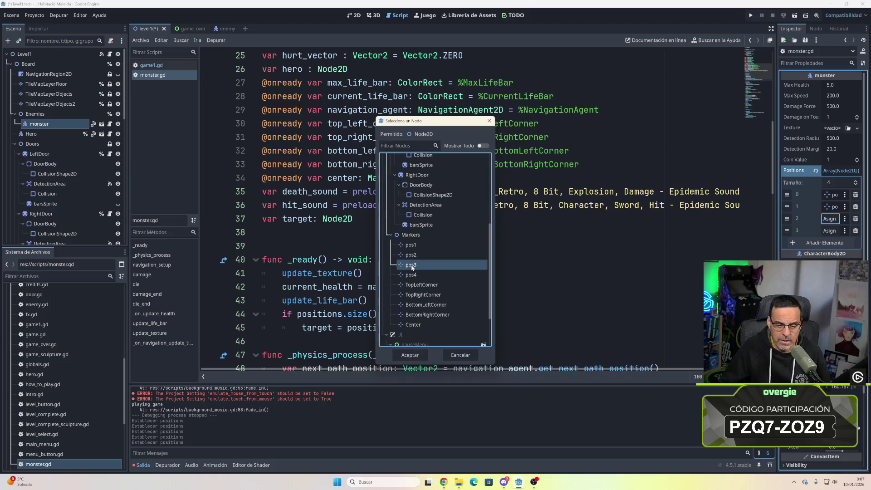
left_click(409, 355)
left_click(829, 231)
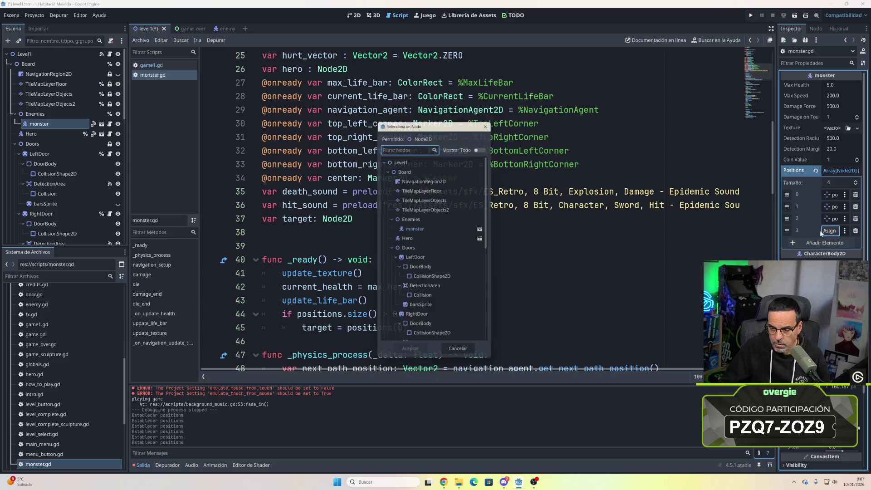
scroll(434, 295, "down", 3)
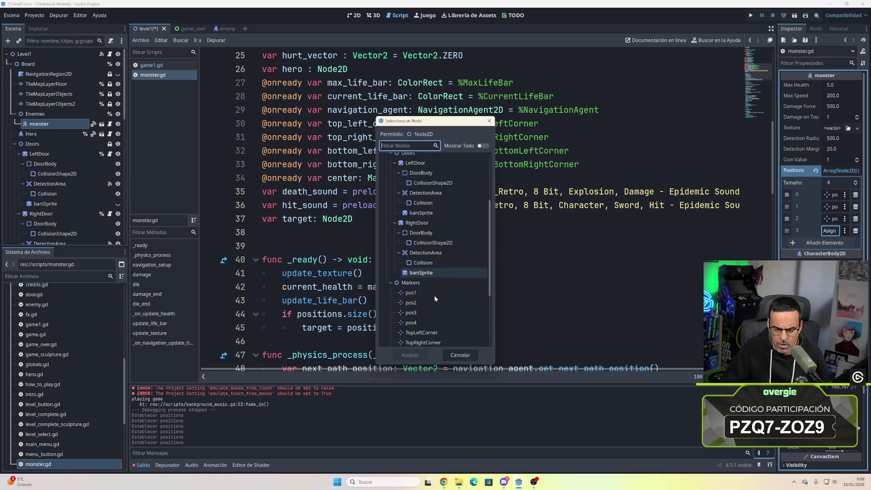
left_click(428, 323)
left_click(410, 355)
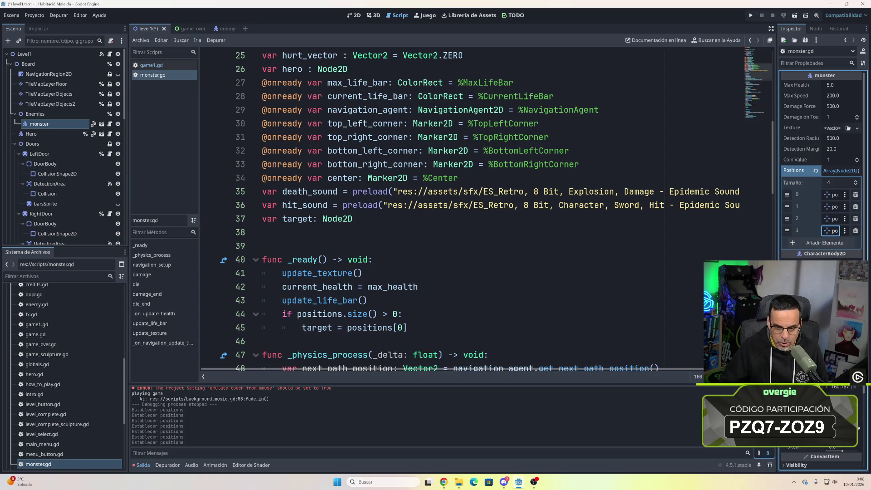
- Scroll through monster.gd to review its exported variables
scroll(488, 211, "down", 3)
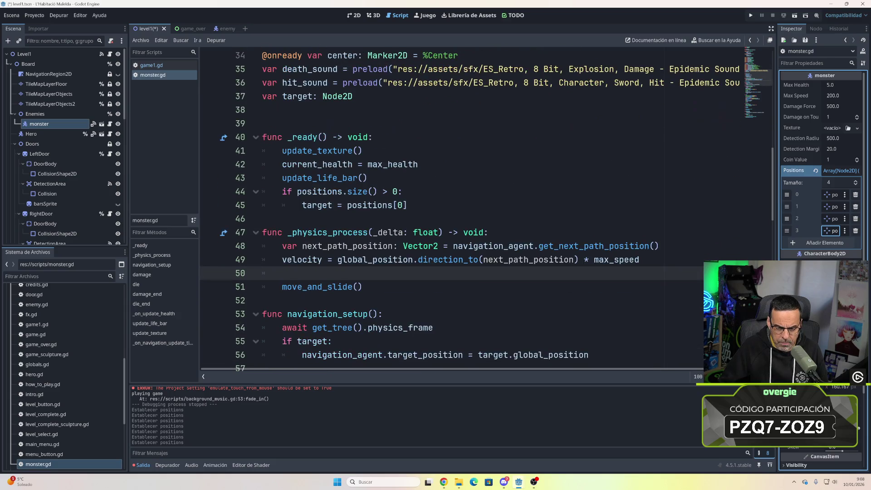
scroll(487, 211, "up", 6)
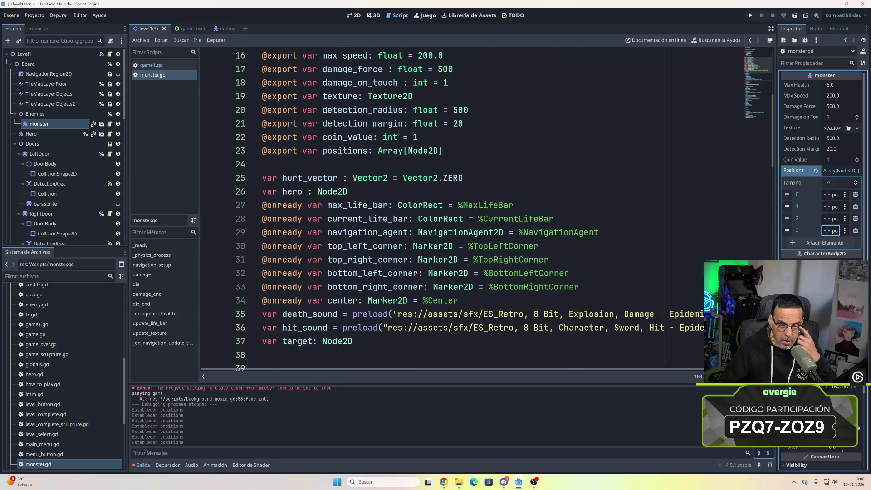
scroll(487, 212, "up", 4)
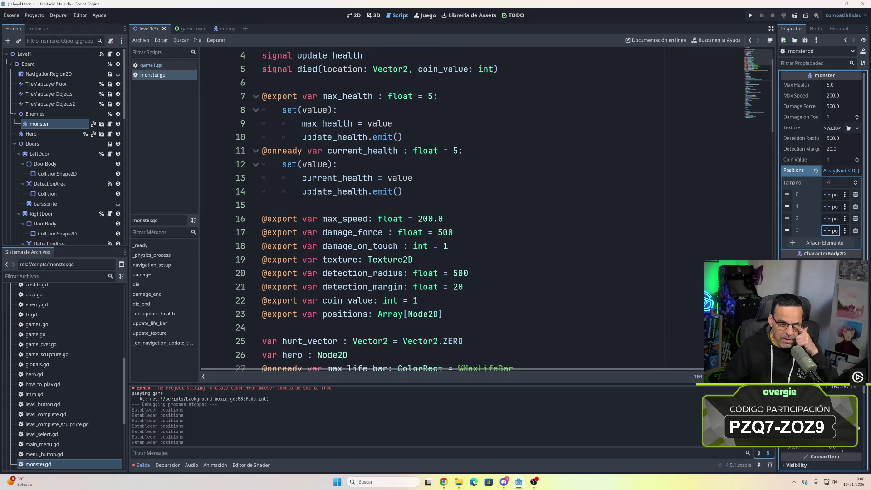
scroll(487, 212, "up", 1)
scroll(488, 211, "down", 5)
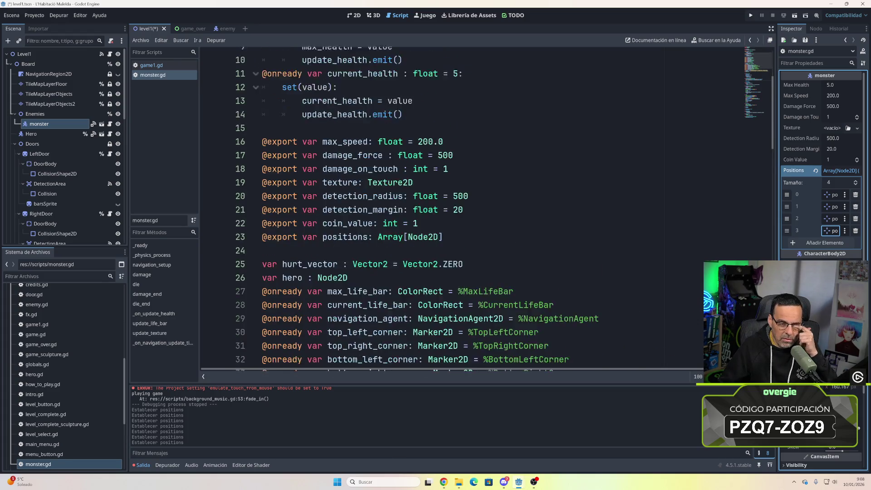
scroll(487, 212, "down", 5)
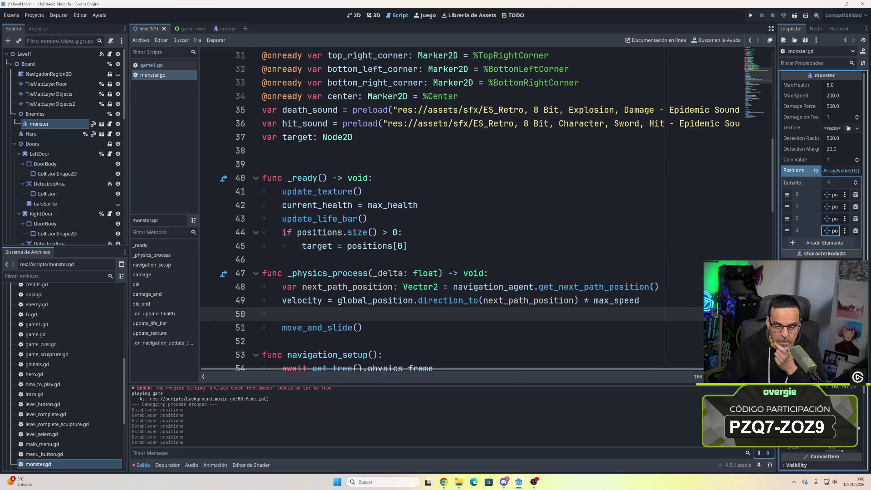
scroll(487, 211, "down", 1)
scroll(487, 211, "down", 3)
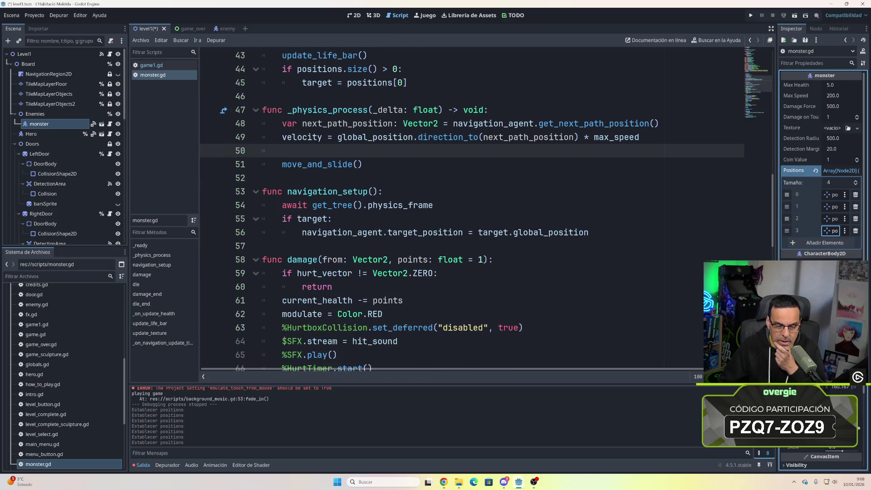
scroll(488, 211, "down", 3)
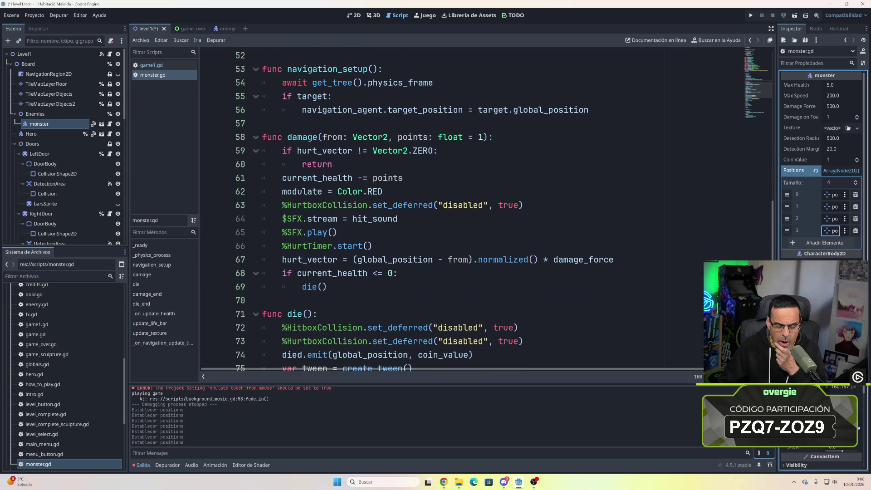
scroll(488, 211, "down", 9)
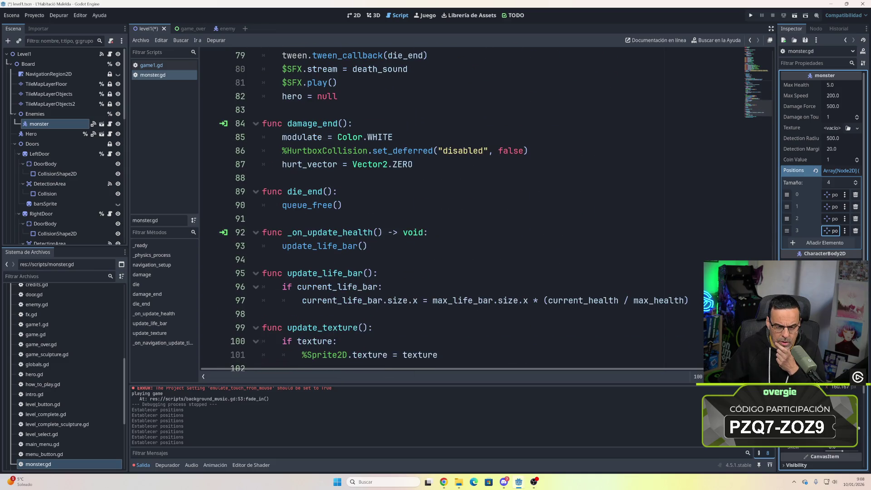
scroll(487, 211, "down", 2)
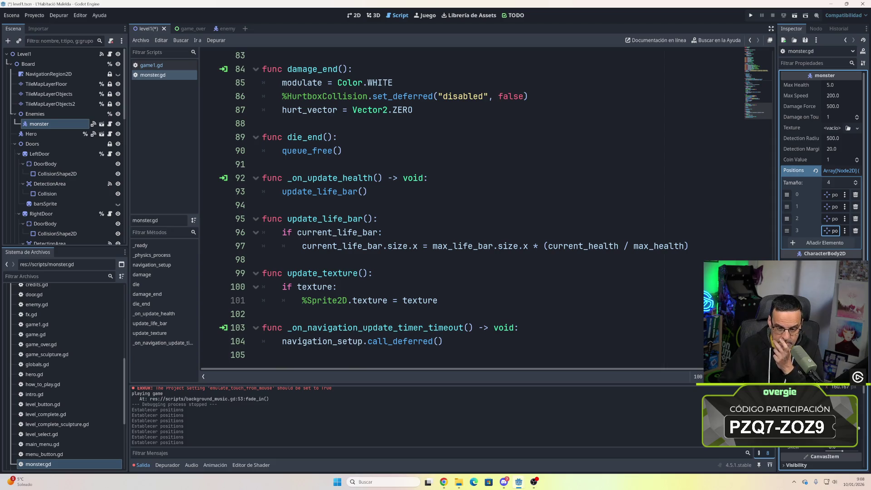
scroll(488, 211, "up", 8)
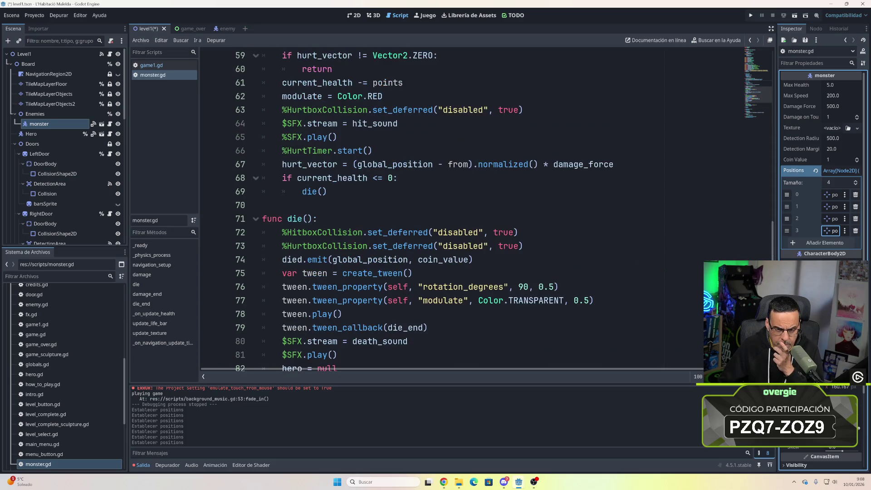
scroll(487, 211, "up", 7)
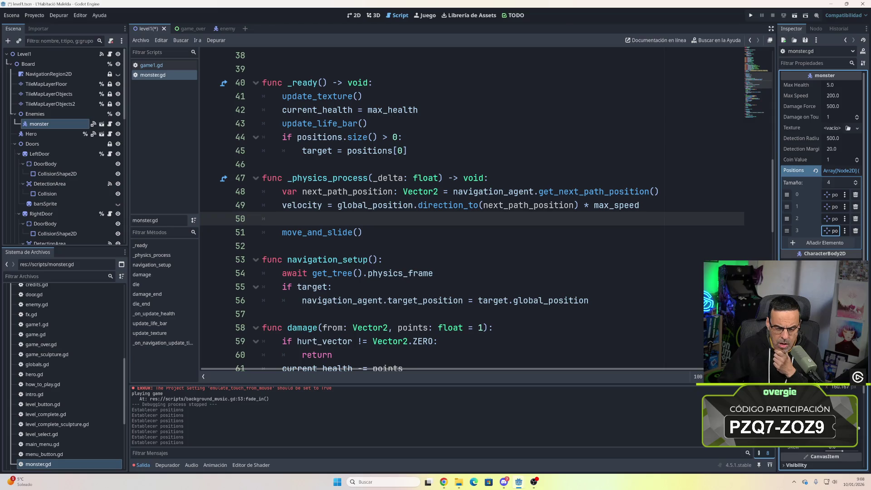
scroll(487, 211, "up", 4)
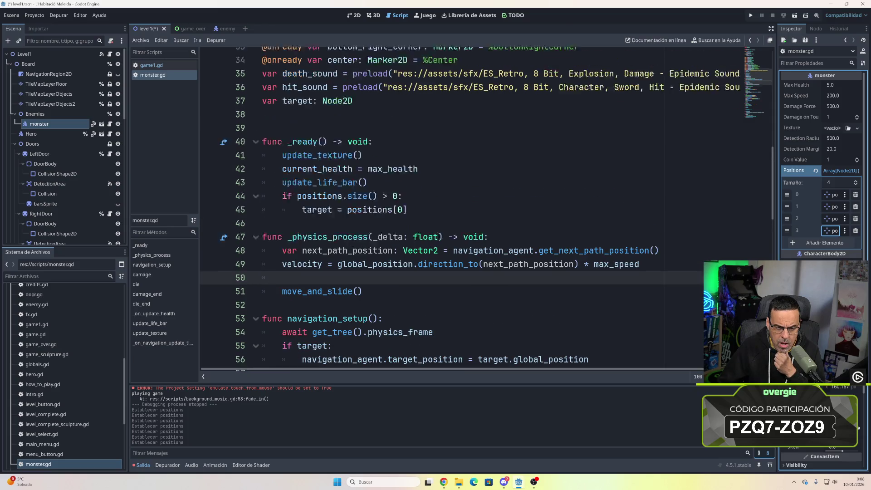
scroll(488, 211, "up", 1)
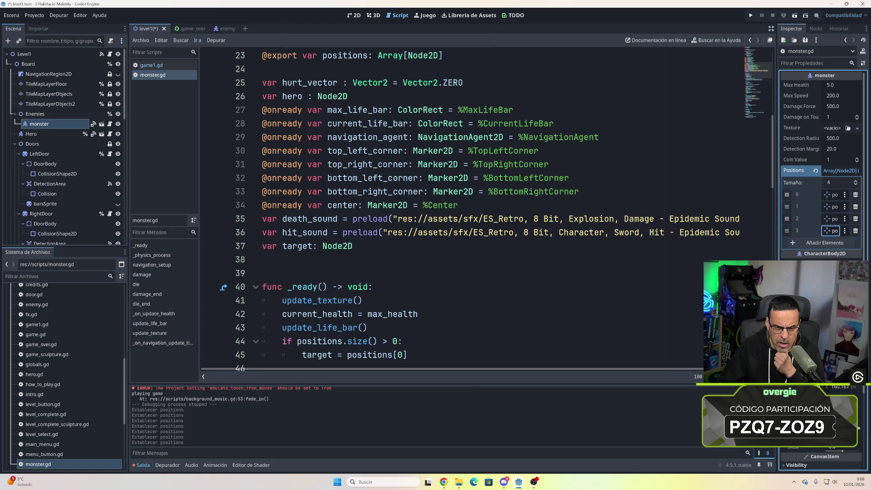
scroll(370, 233, "up", 2)
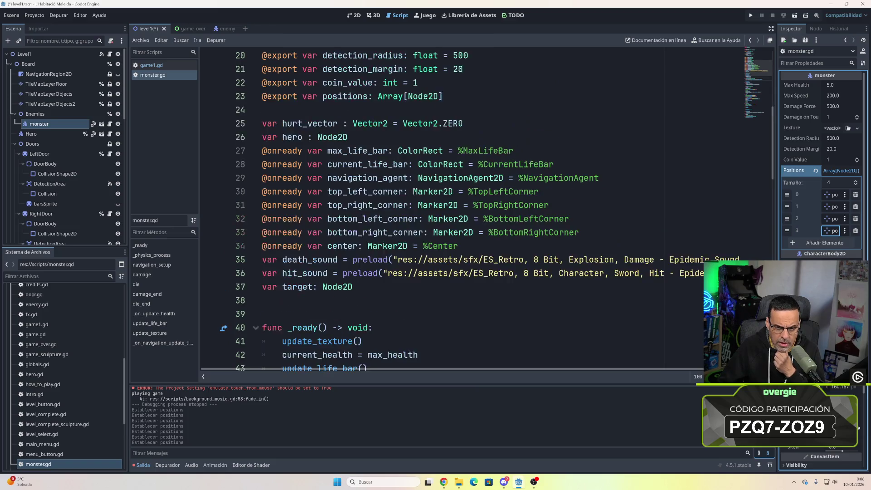
scroll(370, 234, "up", 1)
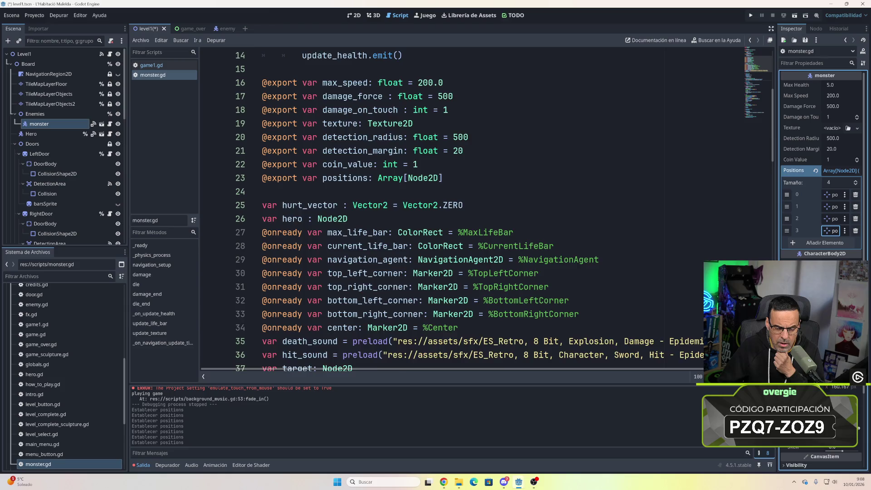
scroll(370, 234, "up", 5)
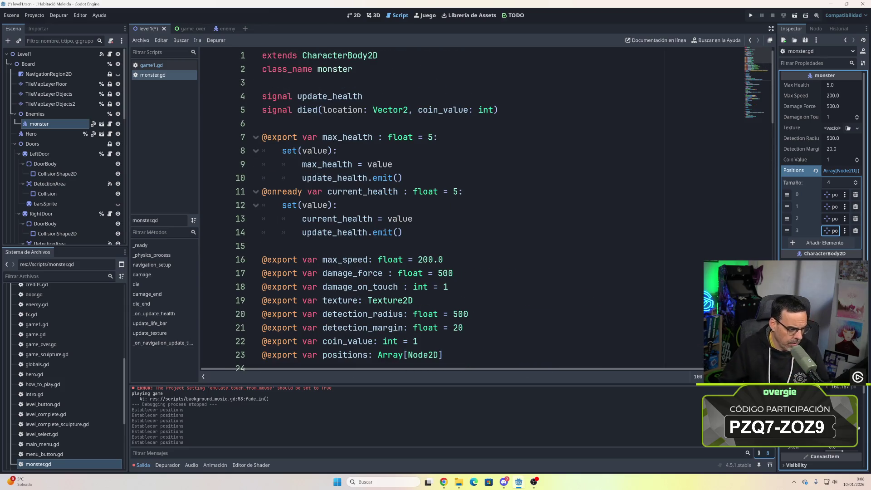
- Save level1.tscn with Ctrl+S and launch the game to test the patrol
key("ctrl+s")
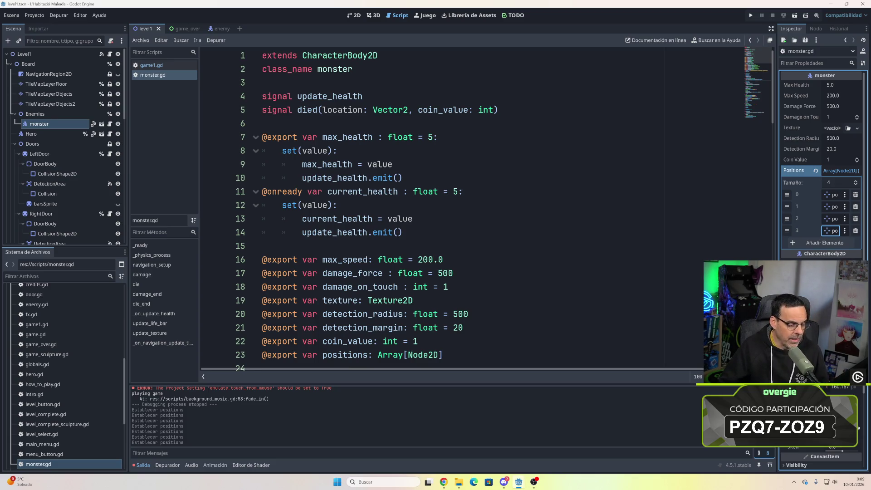
scroll(454, 208, "down", 6)
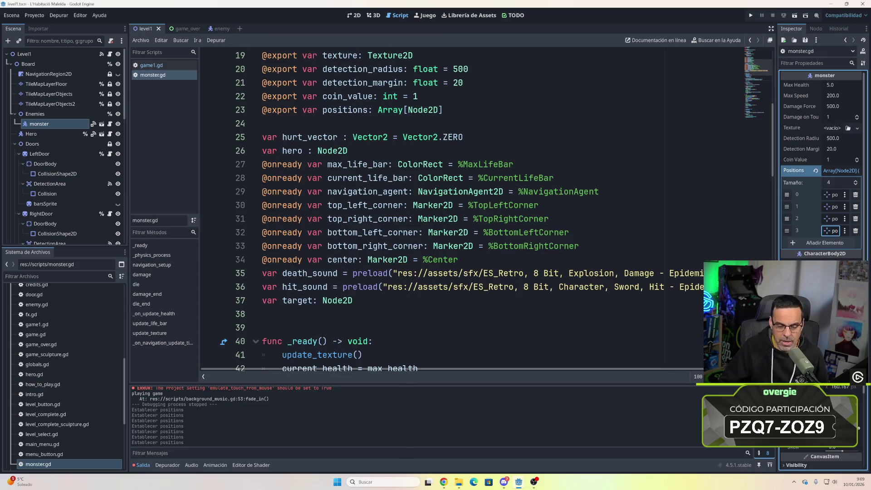
scroll(453, 209, "down", 2)
left_click(751, 15)
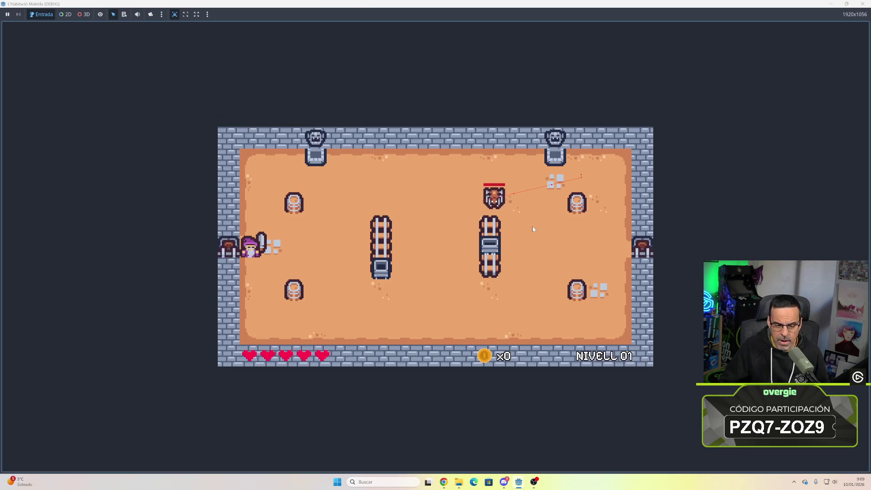
- Walk the hero up to the monster and throw the sword at it three times
key("d")
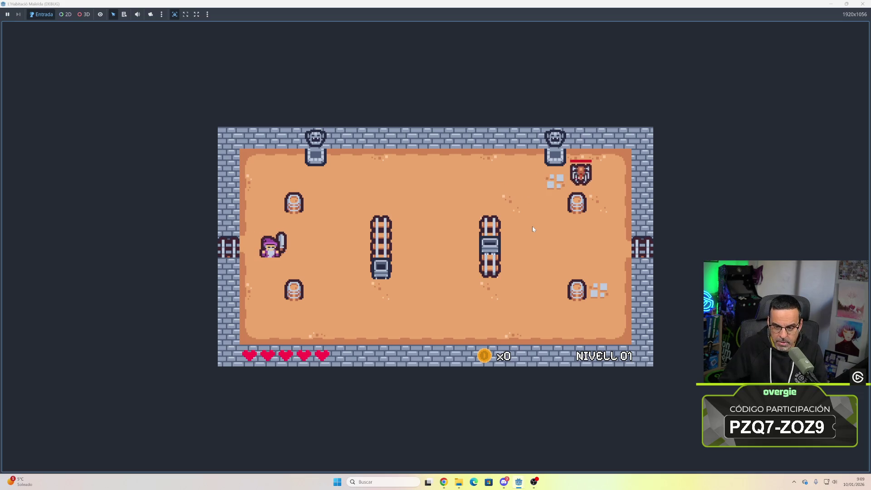
key("Right")
key("Down")
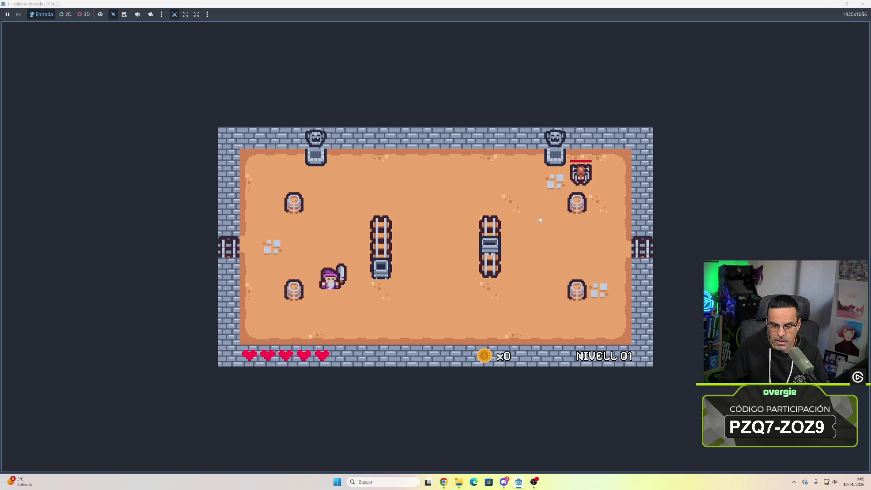
key("Up")
key("Right")
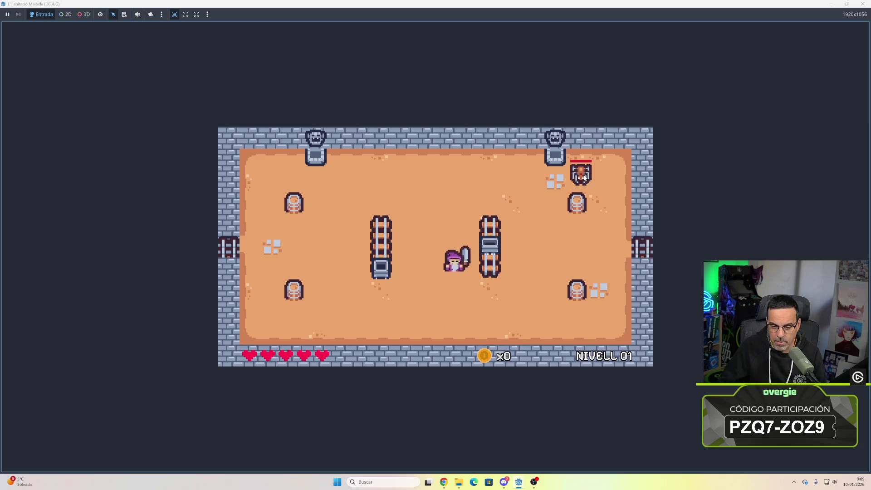
key("Left")
key("Down")
key("Right")
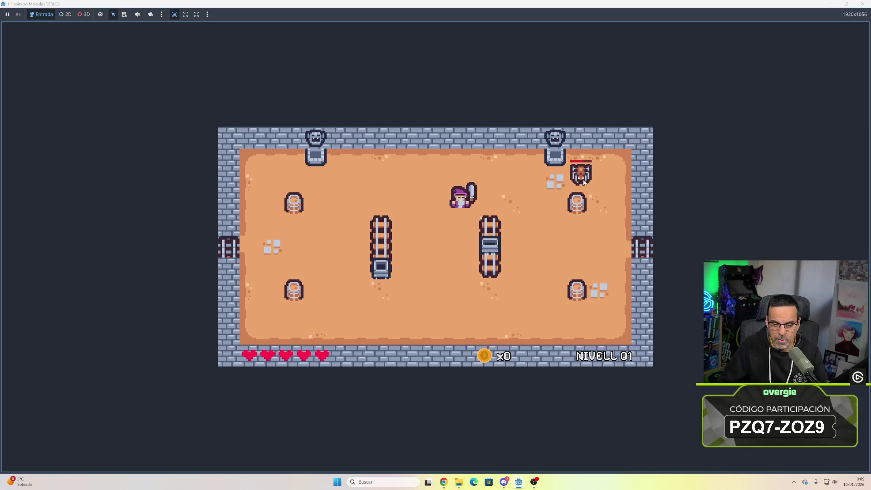
left_click(585, 183)
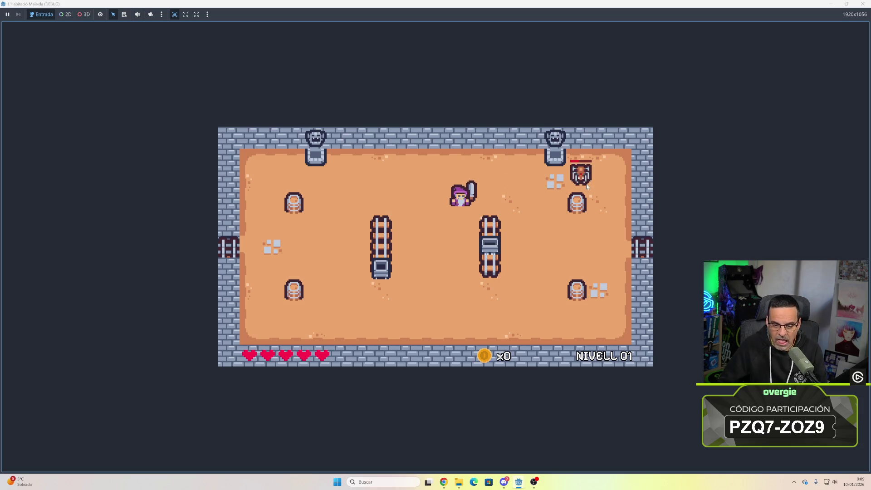
left_click(585, 185)
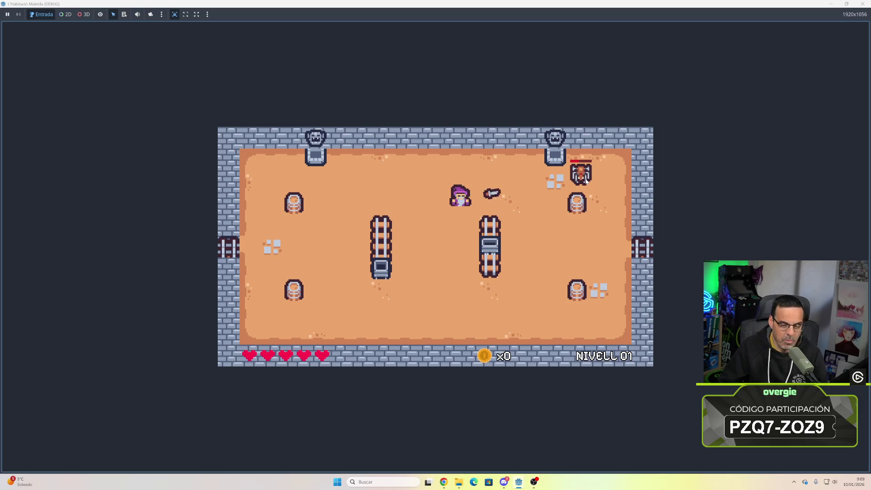
left_click(586, 181)
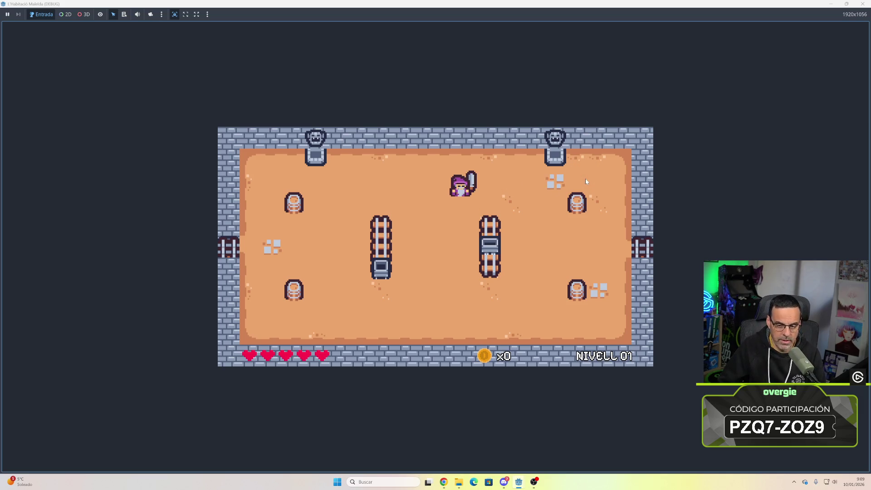
- Walk through the right door into NIVELL 02, move around, then close the game
key("d")
key("s")
key("d")
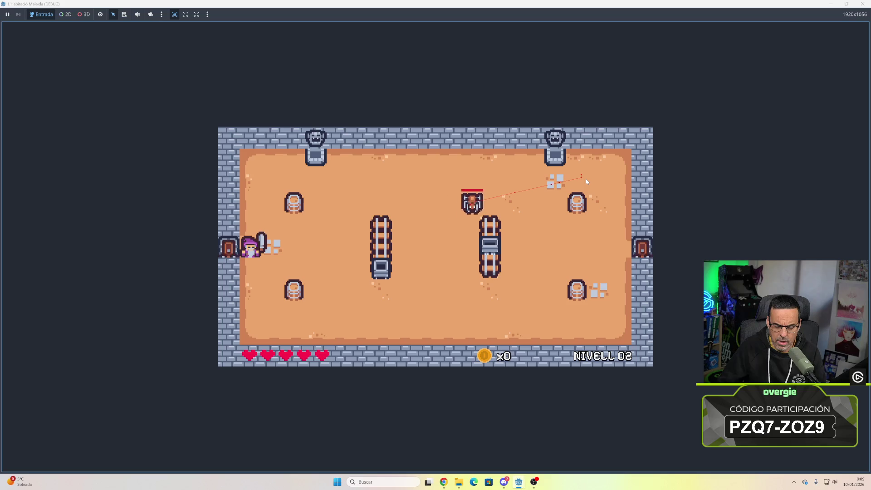
key("d")
key("w")
key("d")
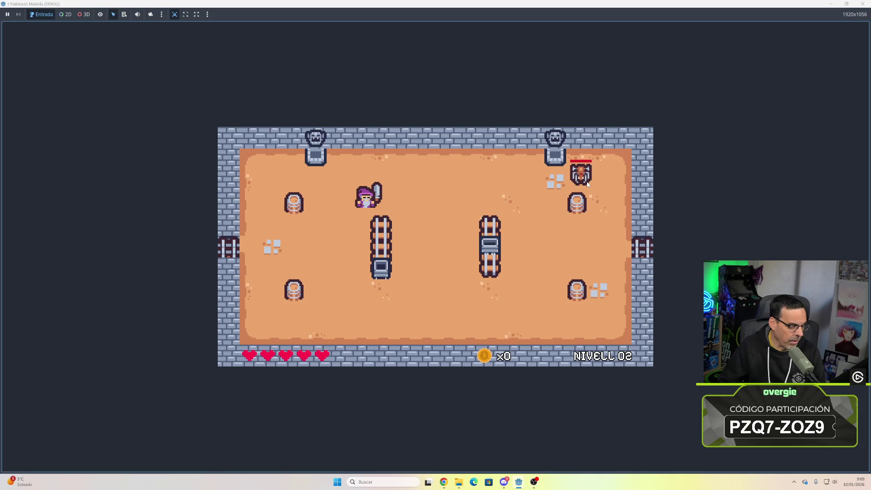
key("d")
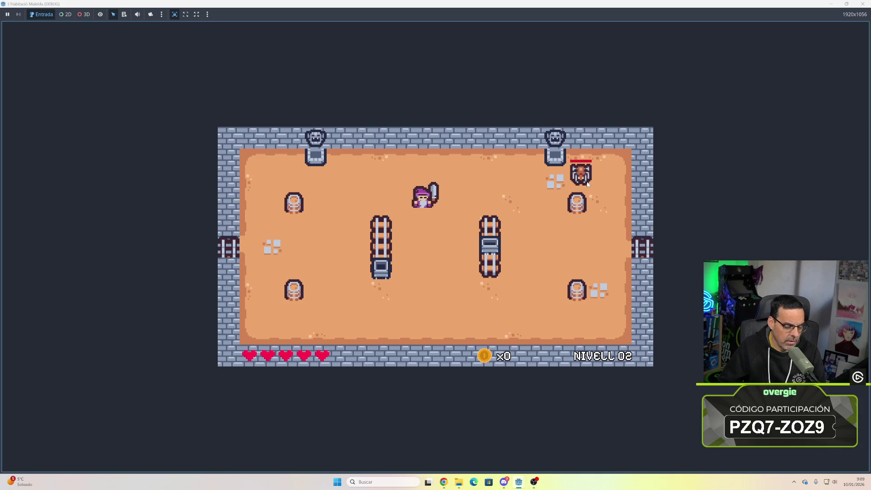
key("a")
key("d")
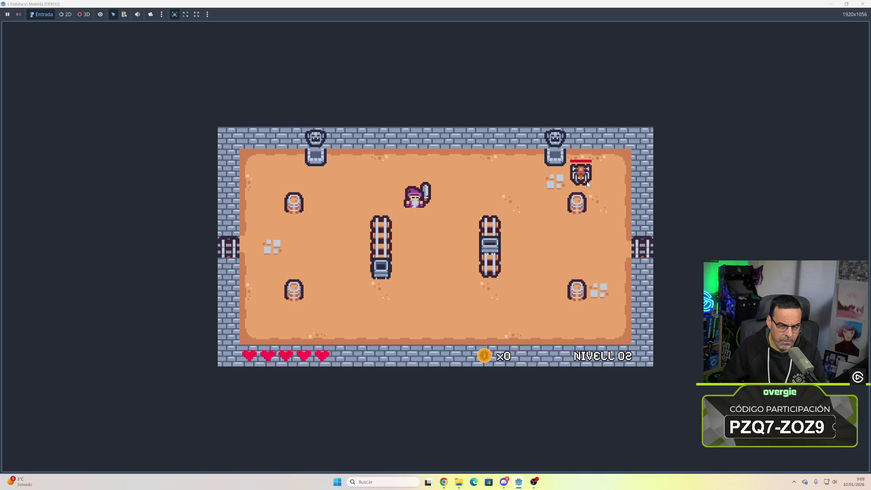
key("a")
key("d")
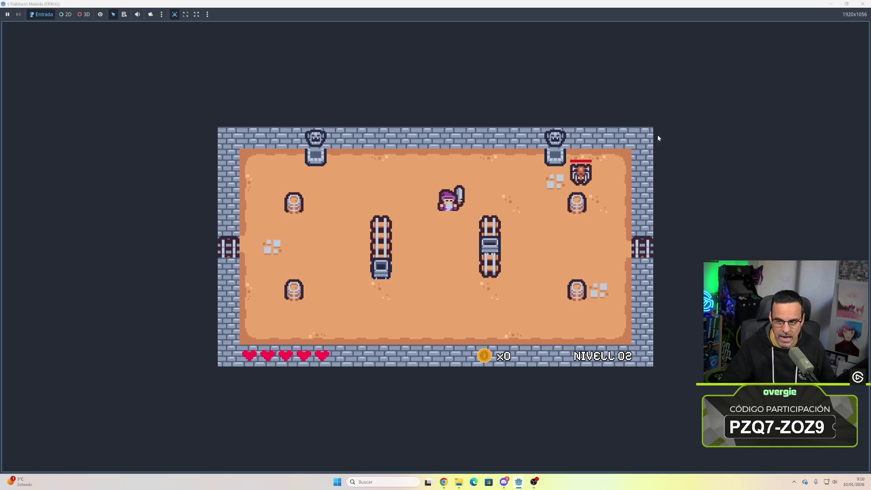
left_click(863, 4)
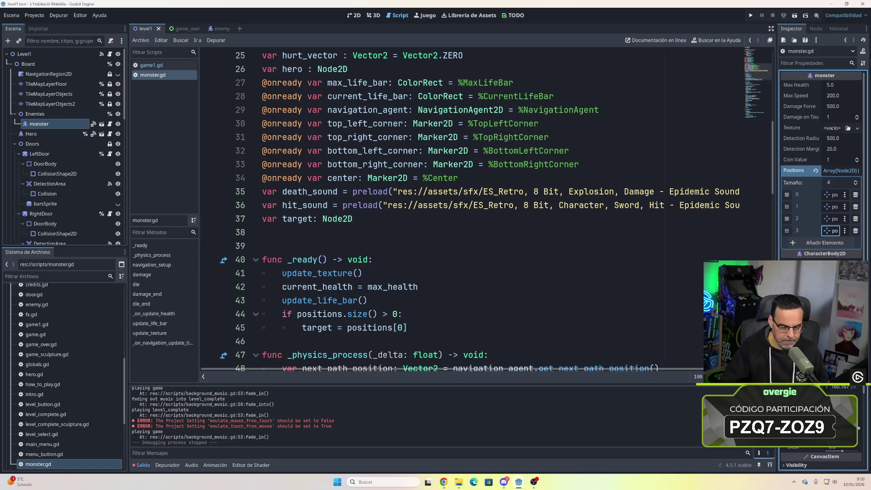
- Glance at game1.gd, then return to monster.gd
left_click(112, 127)
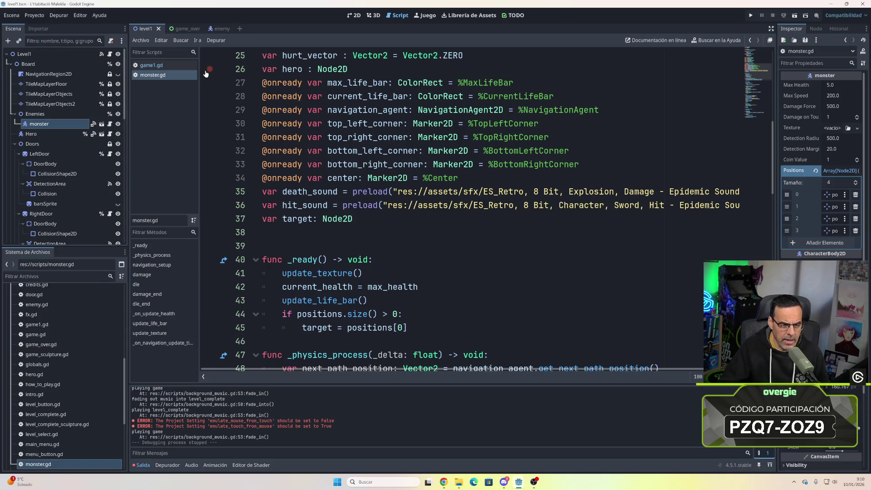
left_click(165, 63)
left_click(167, 76)
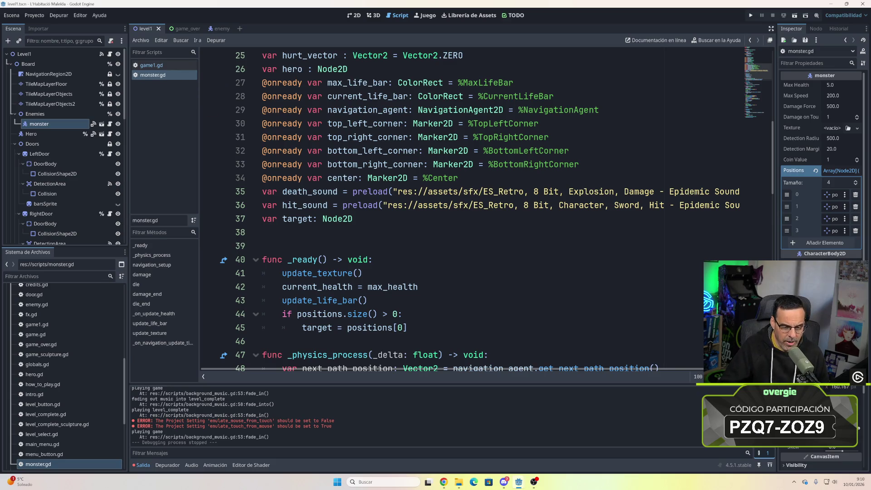
scroll(381, 272, "down", 1)
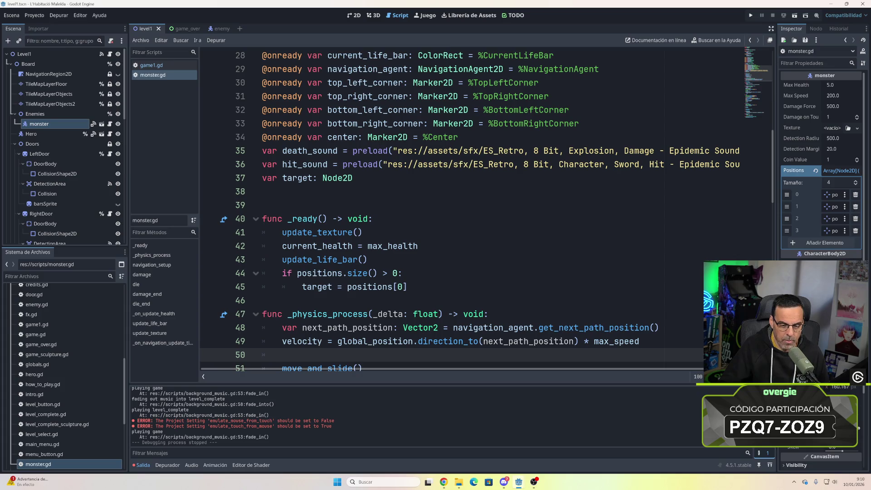
- Change the _ready target index from positions[0] to positions[3] and test it
left_click(399, 287)
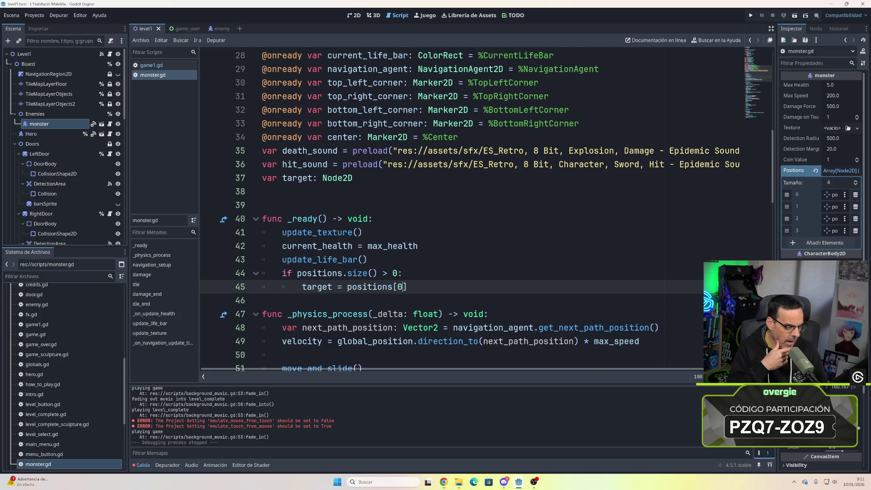
key("BackSpace")
type("3")
key("Down")
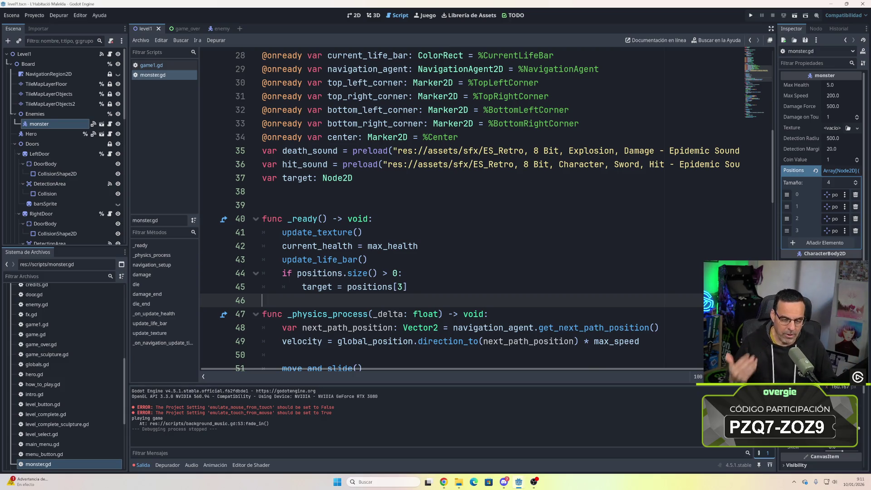
left_click(402, 287)
type("1")
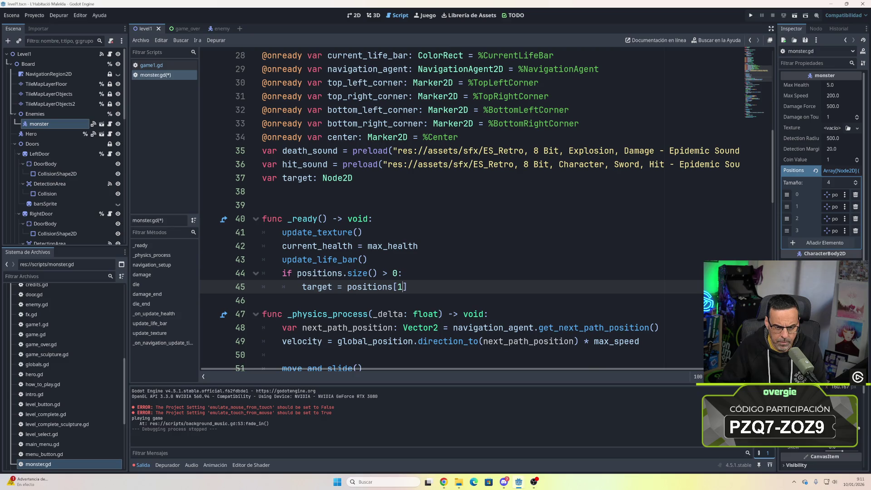
scroll(453, 208, "up", 5)
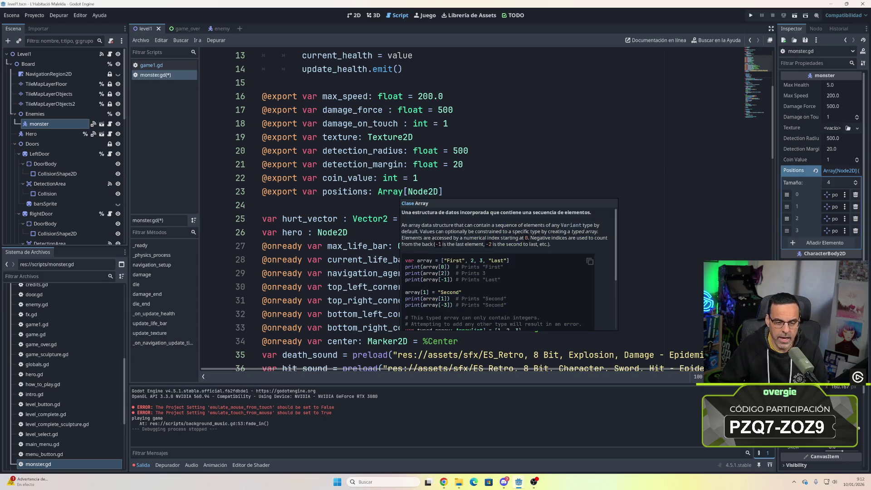
- Dismiss the tooltip on line 45 and bring GitHub's INSTRUCTIONS.txt to the front
scroll(453, 208, "down", 1)
scroll(454, 208, "down", 5)
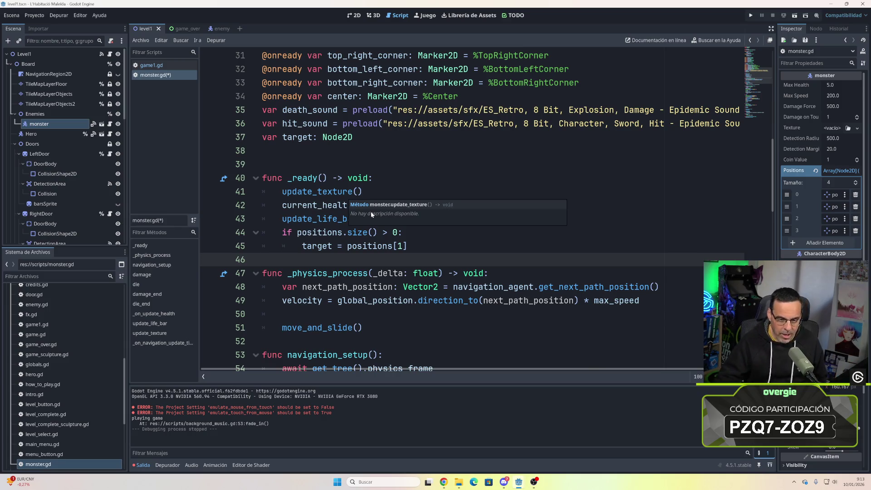
key("Up")
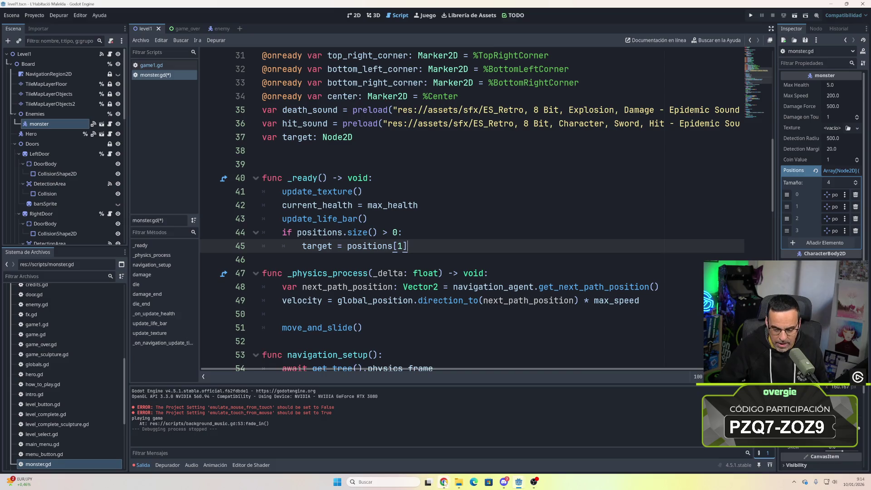
mouse_move(443, 481)
left_click(422, 449)
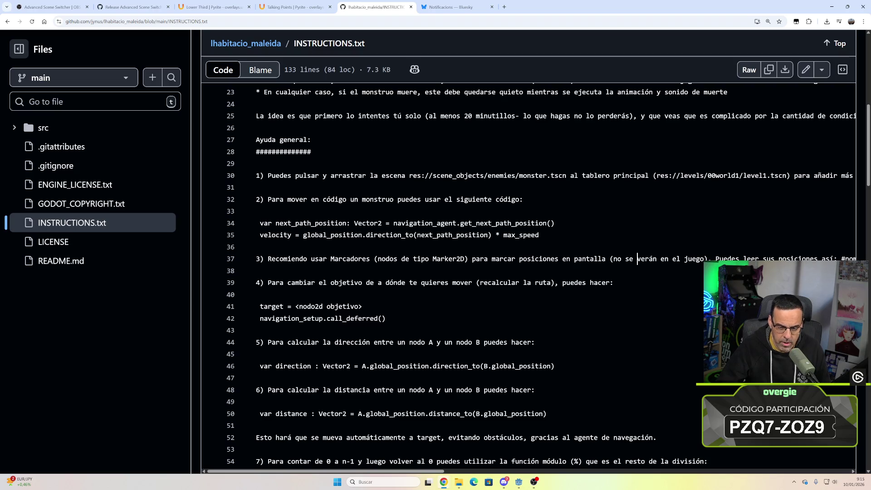
- Select the target-change snippet on lines 41–42 of INSTRUCTIONS.txt, then switch back to Godot
left_click_drag(385, 318, 256, 307)
key("ctrl+c")
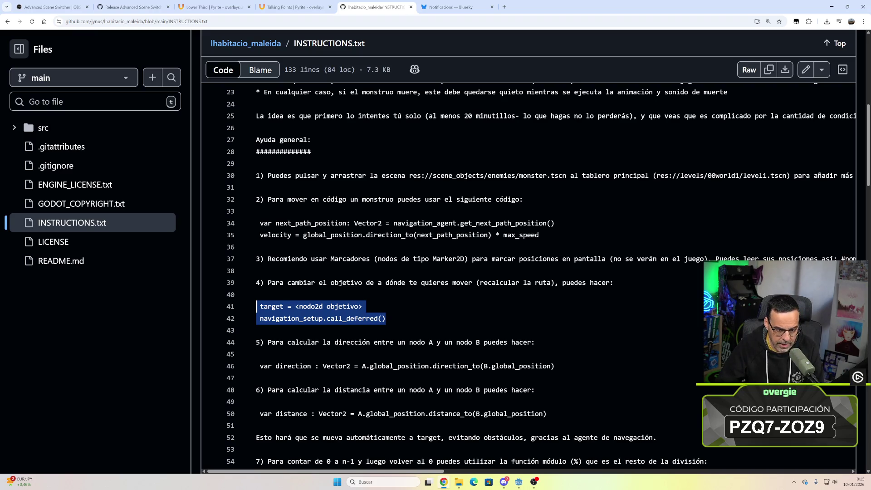
scroll(528, 275, "down", 4)
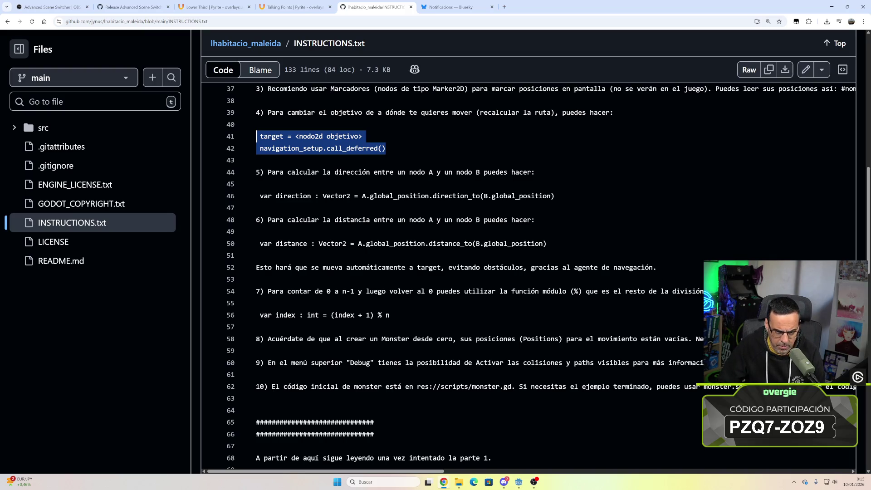
scroll(529, 272, "up", 3)
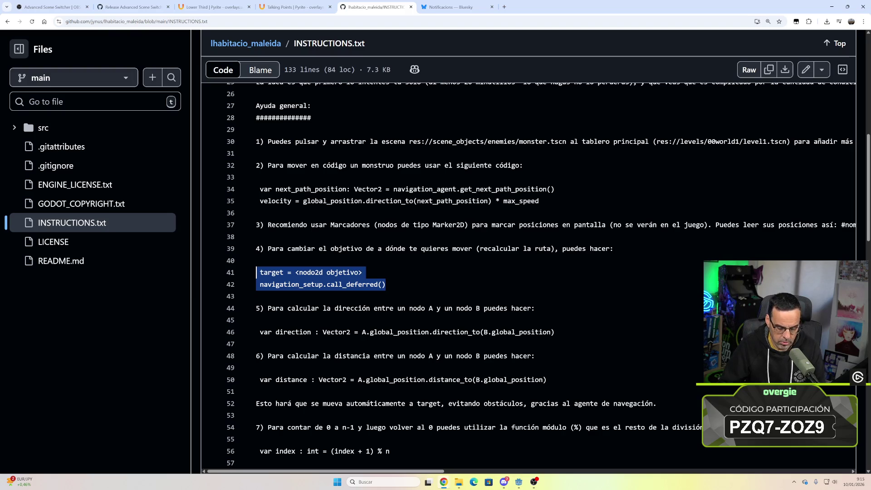
left_click(518, 482)
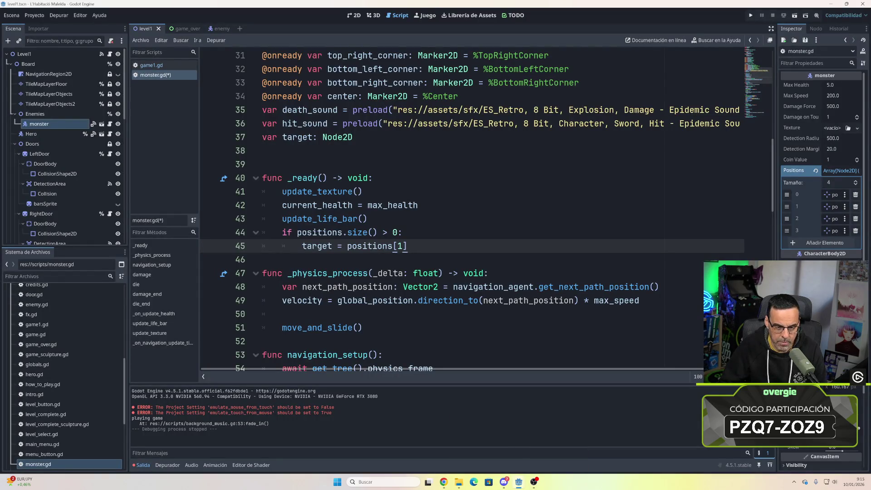
- Paste the target and navigation_setup.call_deferred() lines after the velocity line, fixing indentation
scroll(472, 211, "down", 2)
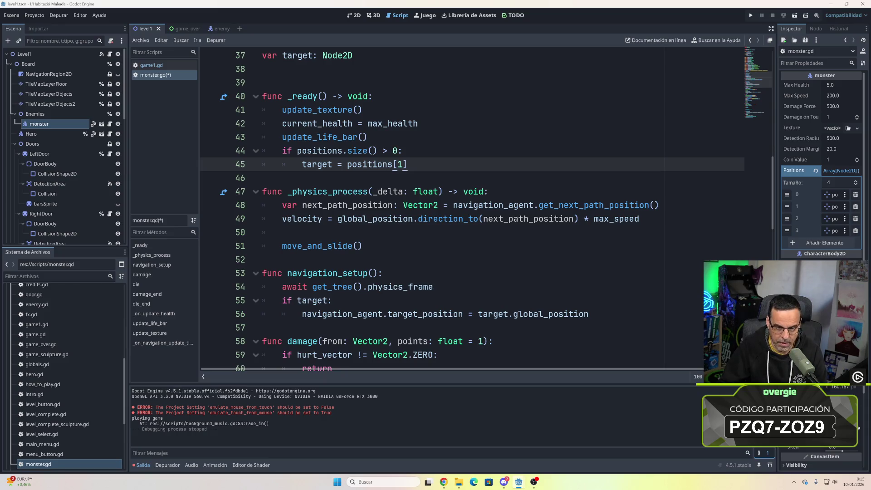
left_click(290, 233)
key("Return")
key("ctrl+v")
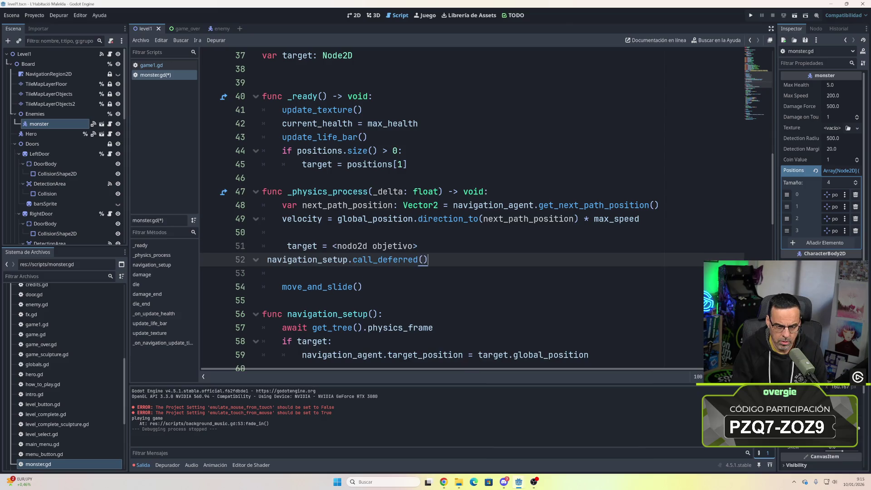
left_click(417, 246)
key("Right")
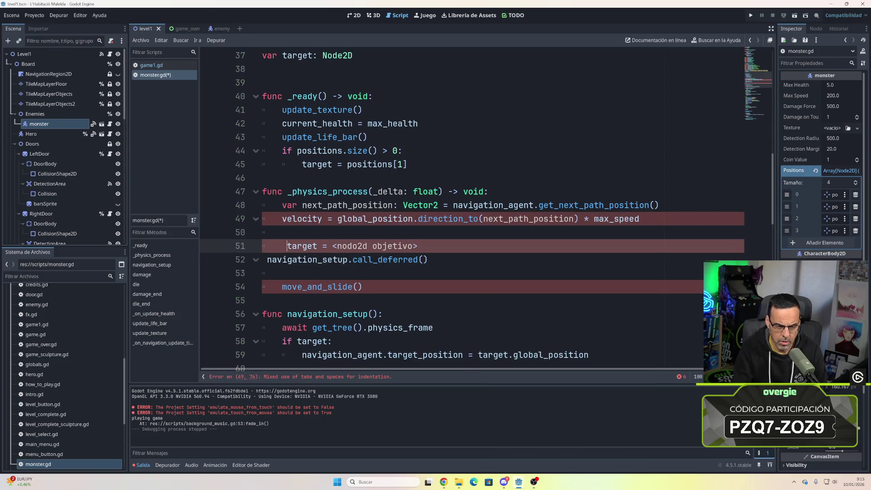
key("BackSpace")
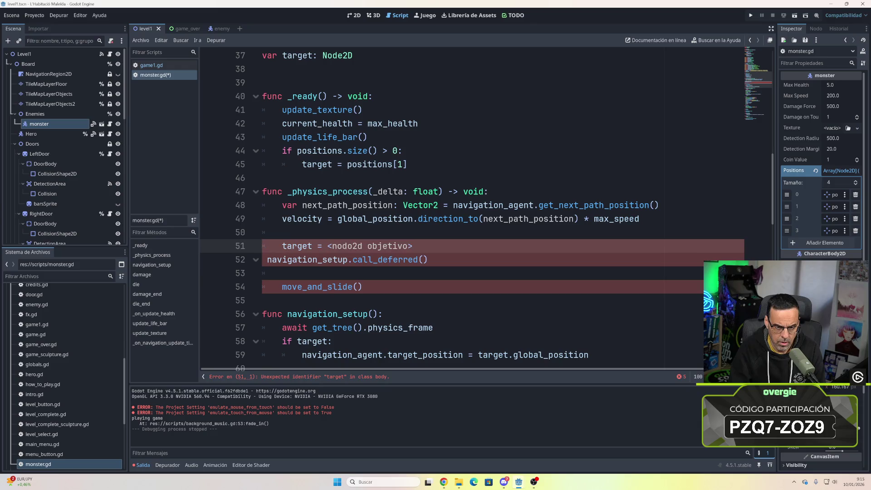
key("Tab")
key("Down")
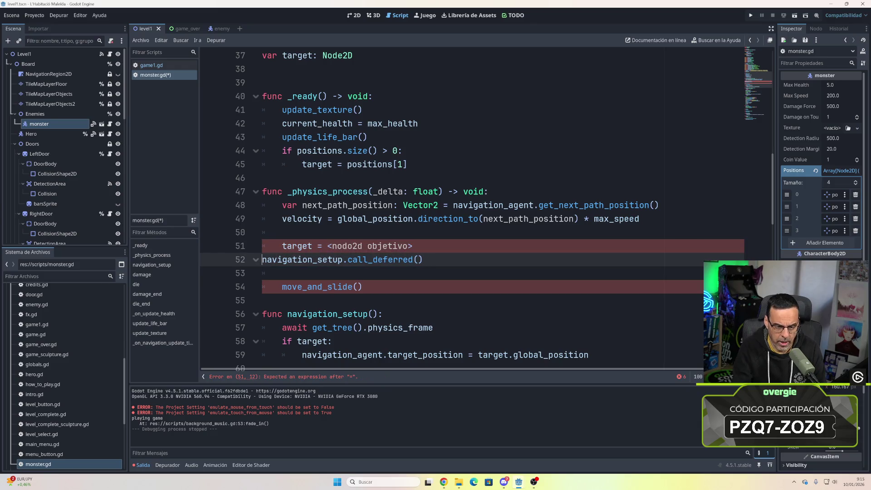
key("BackSpace")
key("Return")
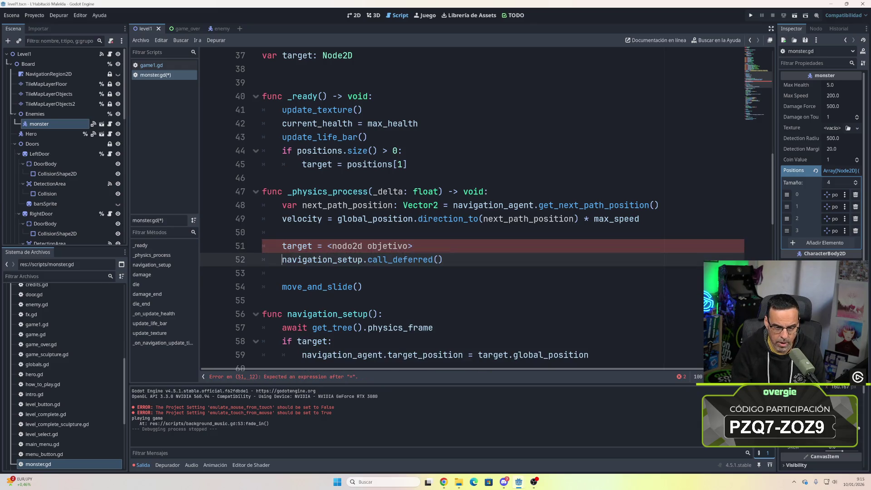
key("Up")
key("Up")
key("Down")
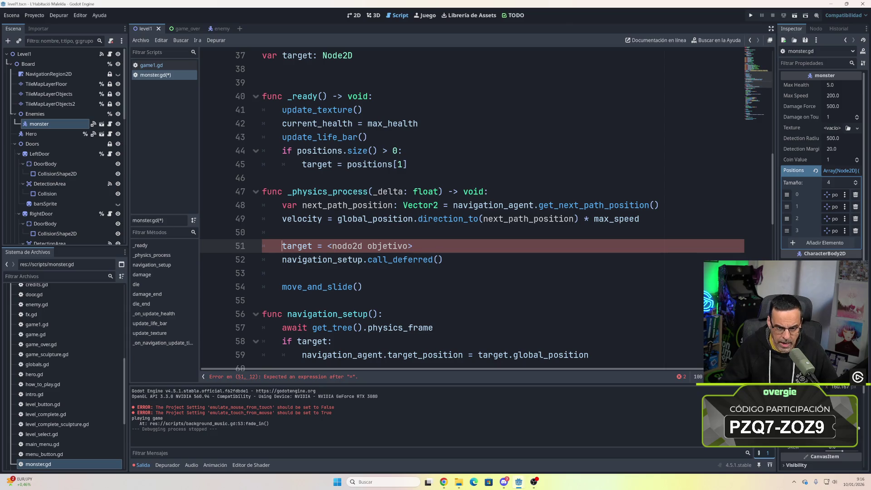
- Replace the <nodo2d objetivo> placeholder on line 51 with positions[1]
left_click_drag(407, 165, 348, 164)
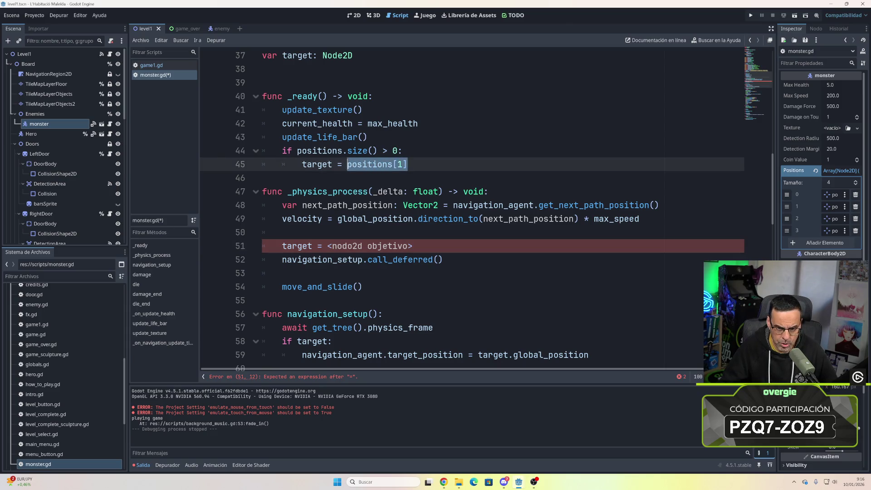
left_click_drag(413, 246, 332, 245)
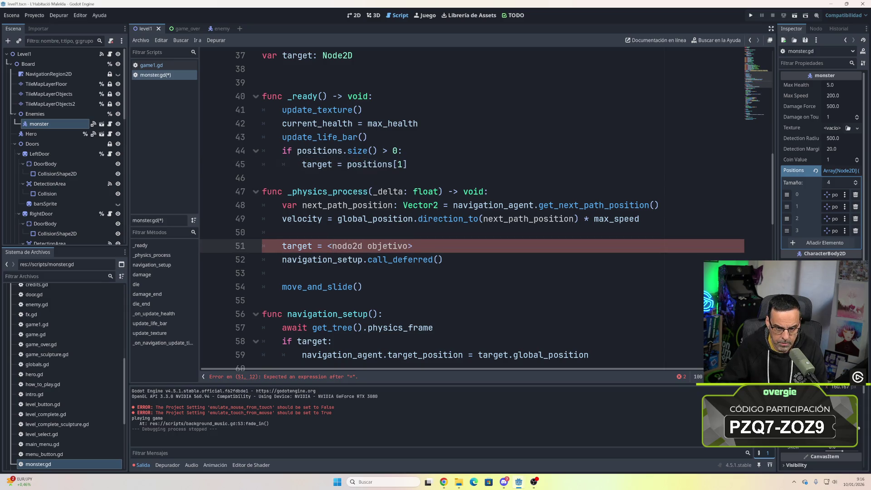
key("ctrl+shift+Left")
key("ctrl+shift+Left")
key("ctrl+shift+Left")
type("positions[1]")
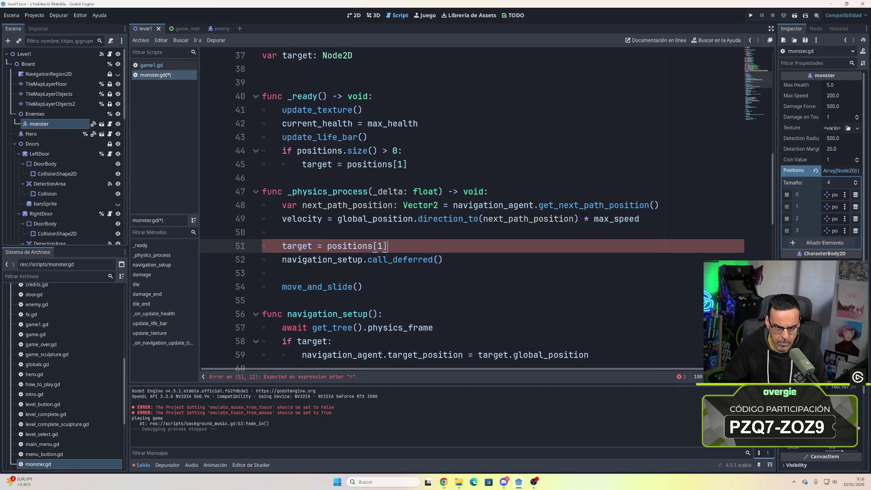
left_click(282, 273)
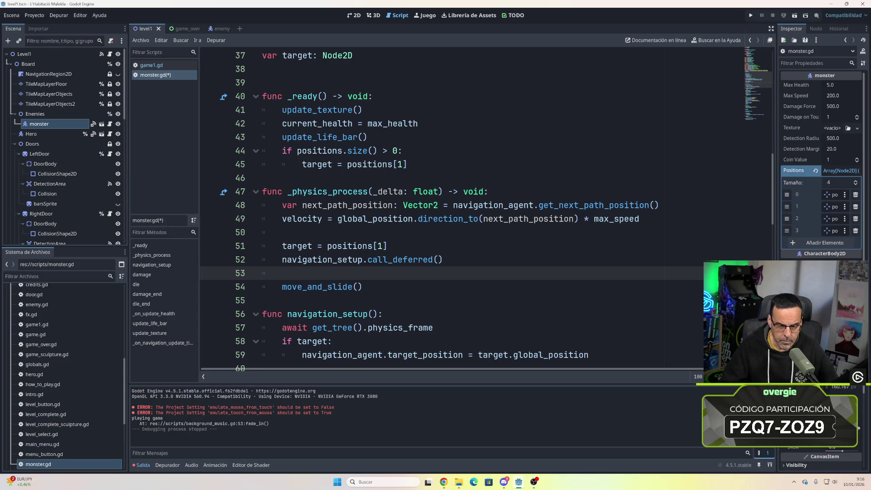
left_click(377, 246)
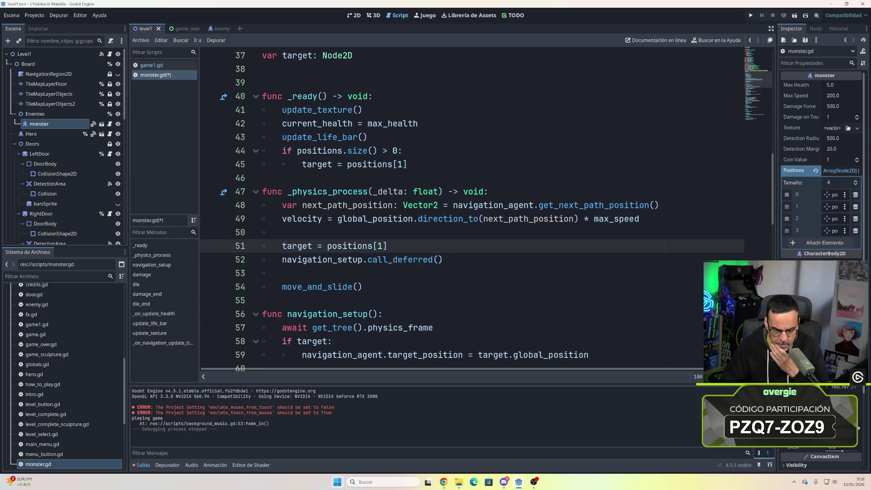
mouse_move(444, 484)
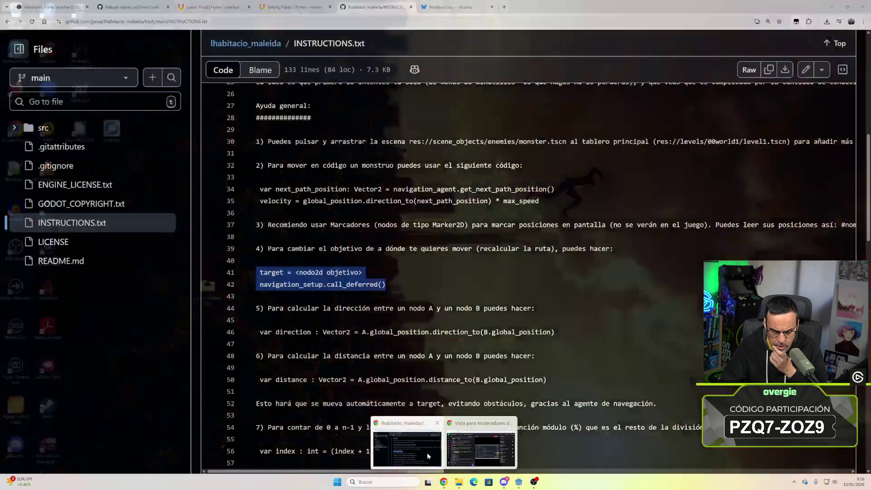
left_click(427, 455)
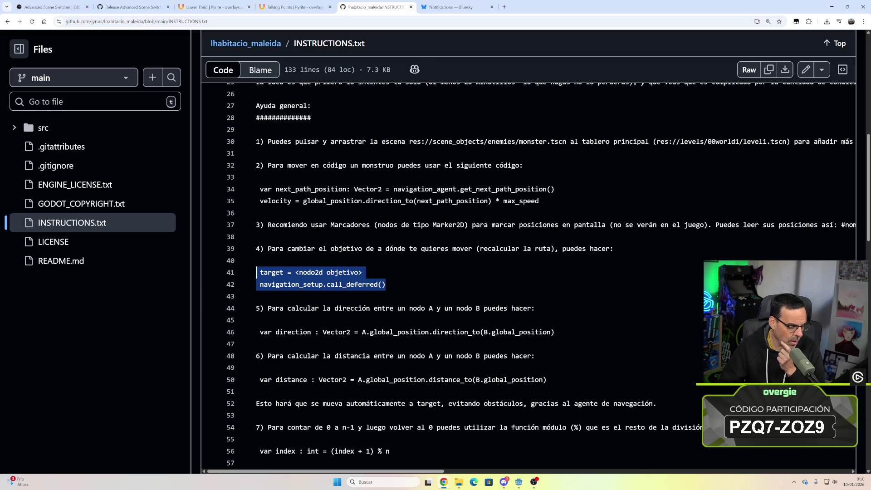
mouse_move(445, 487)
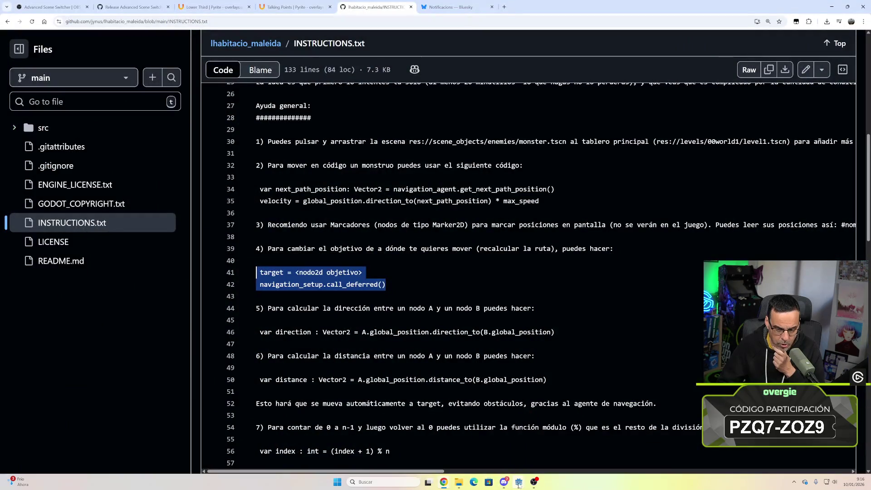
mouse_move(520, 485)
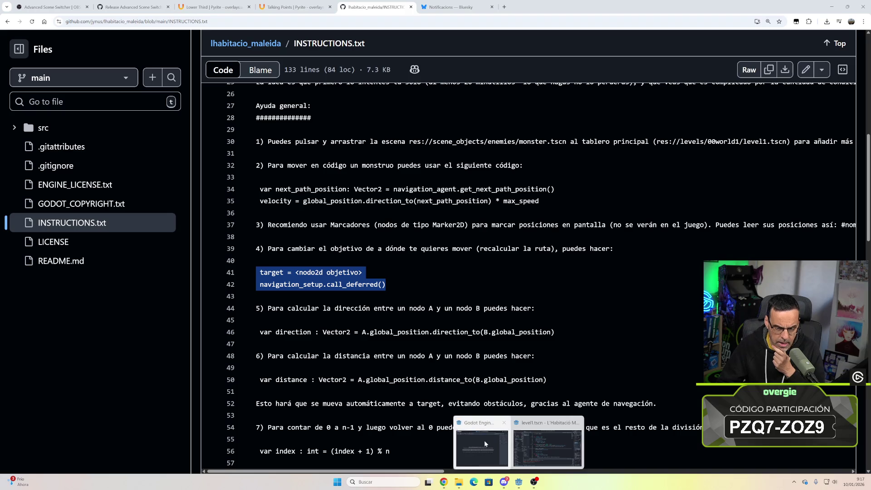
left_click(547, 445)
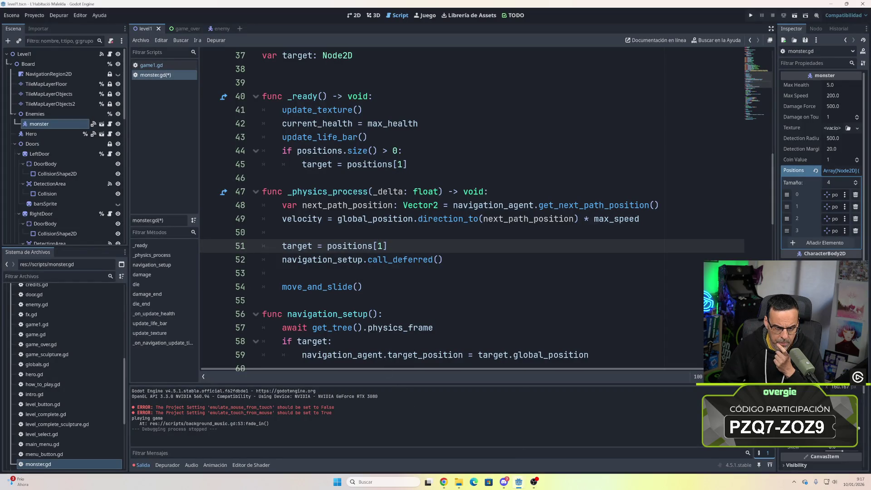
- Select lines 51–52 and insert a blank line above them
mouse_move(443, 259)
left_mouse_down()
mouse_move(302, 260)
mouse_move(262, 245)
left_mouse_up()
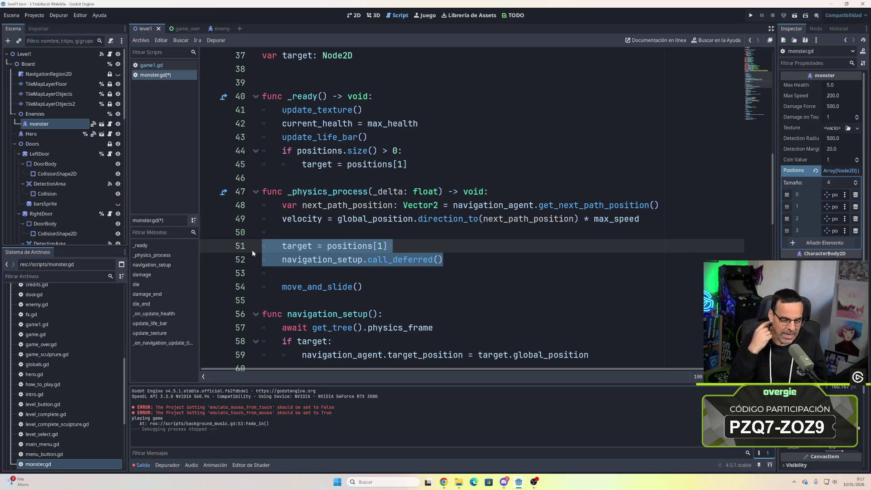
key("ctrl+shift+Return")
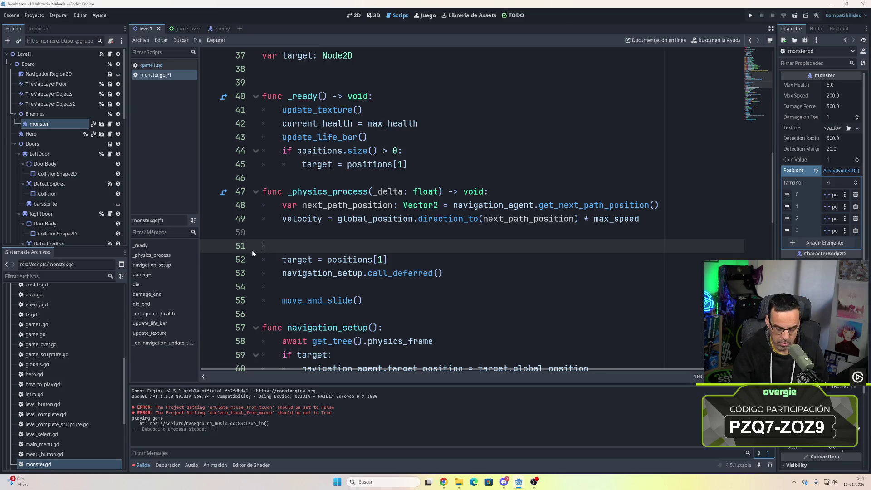
- Write a func get_next_target(): header on the blank line above the retargeting lines
key("BackSpace")
type("func")
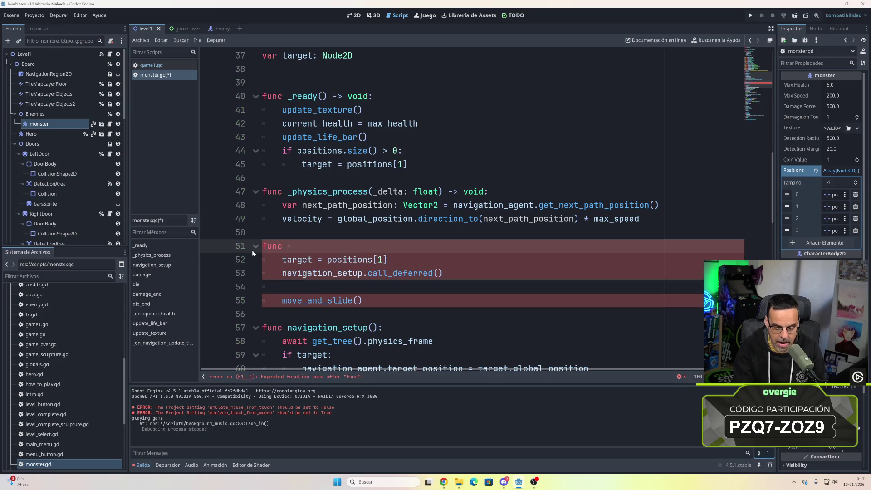
type("change")
key("BackSpace")
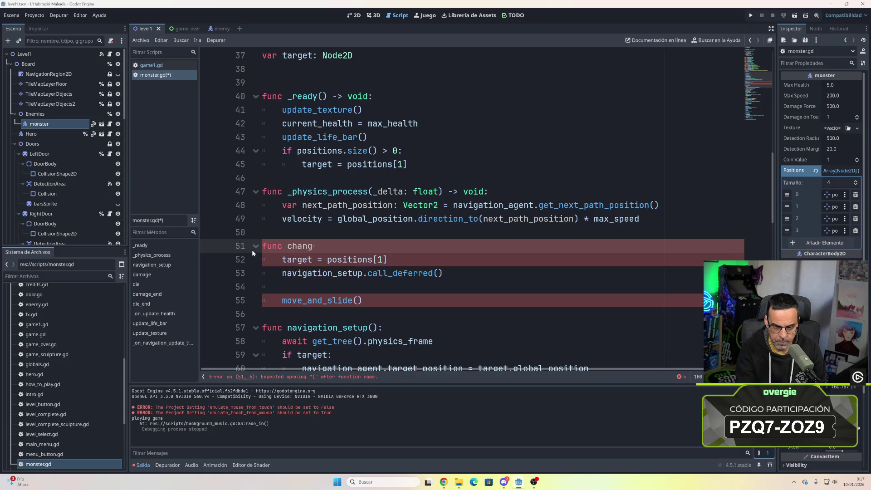
key("BackSpace")
key("BackSpace")
key("BackSpace")
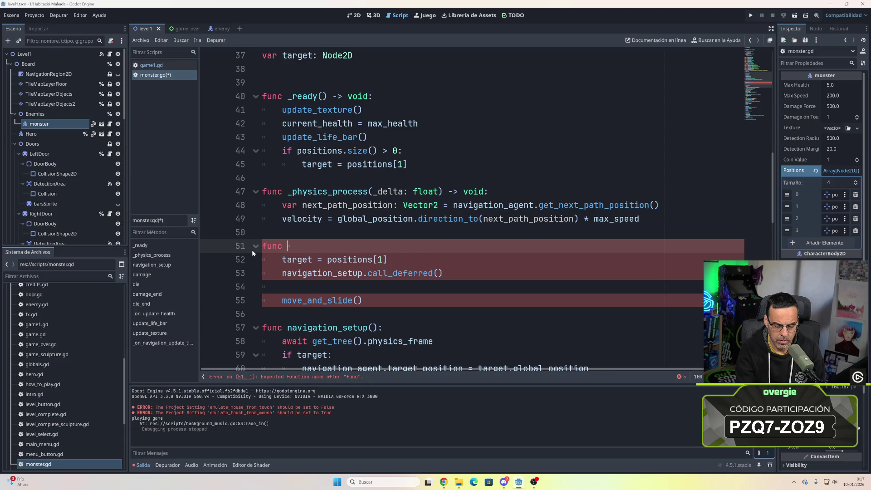
scroll(252, 250, "down", 1)
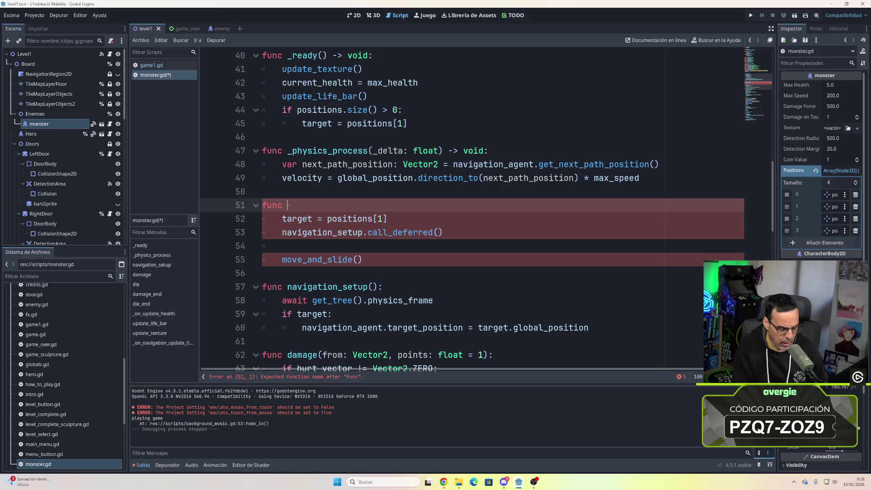
type("ge")
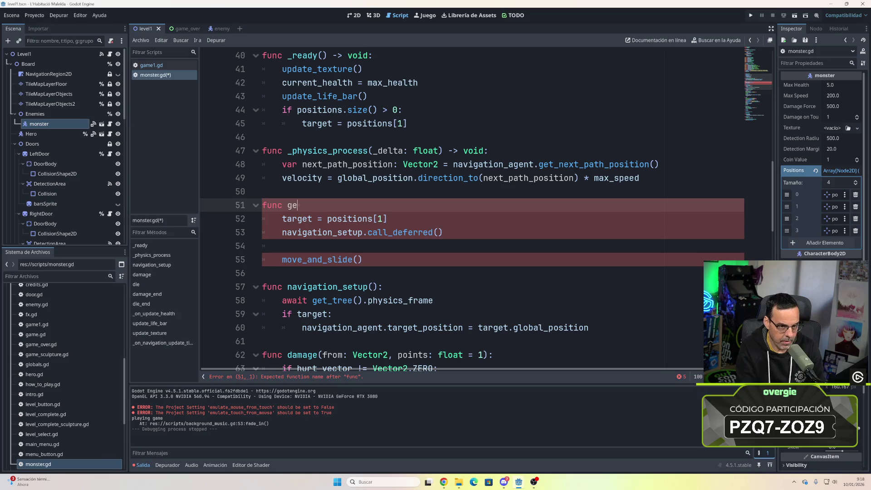
type("t_next_tar")
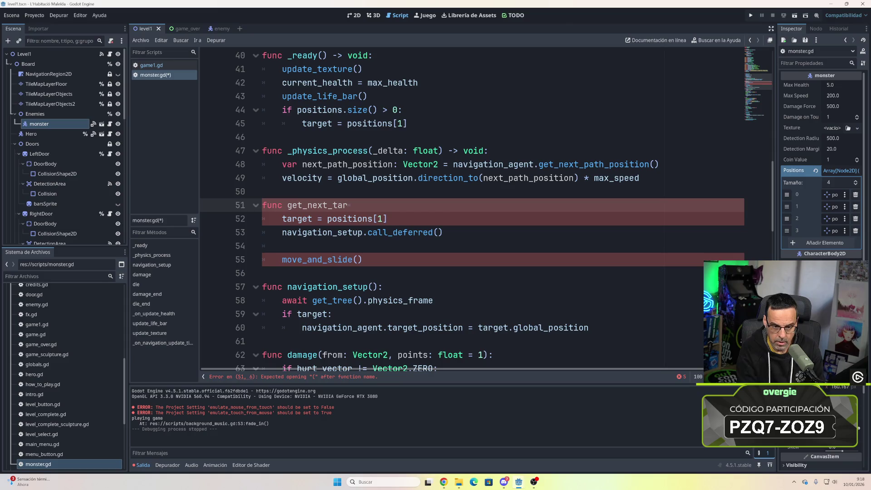
type("get")
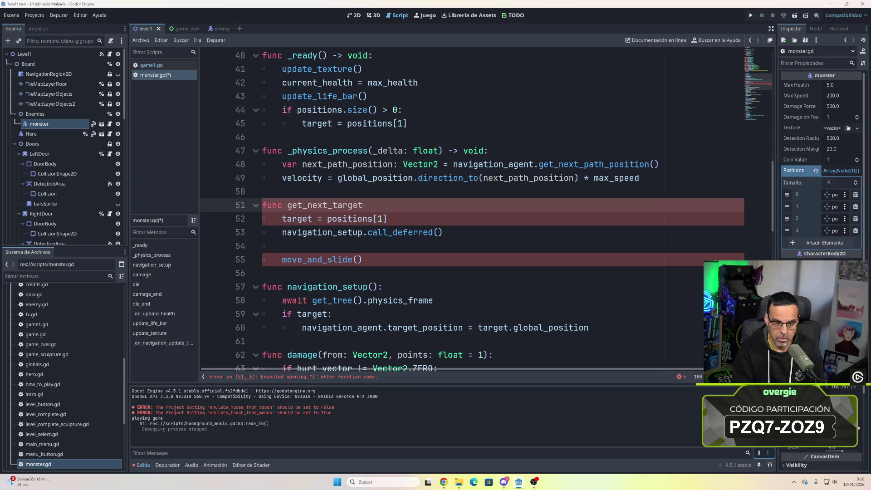
type("():")
key("Return")
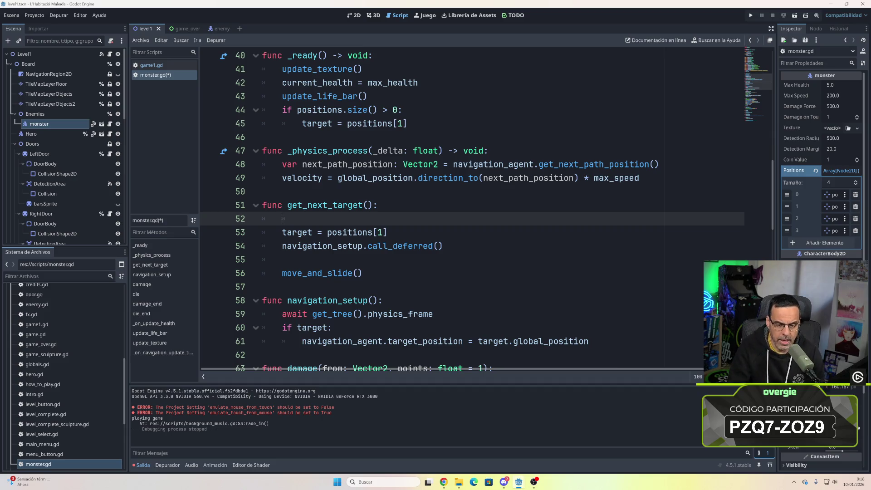
- Place the caret on target = positions[1], then switch to the browser instructions
left_click(287, 233)
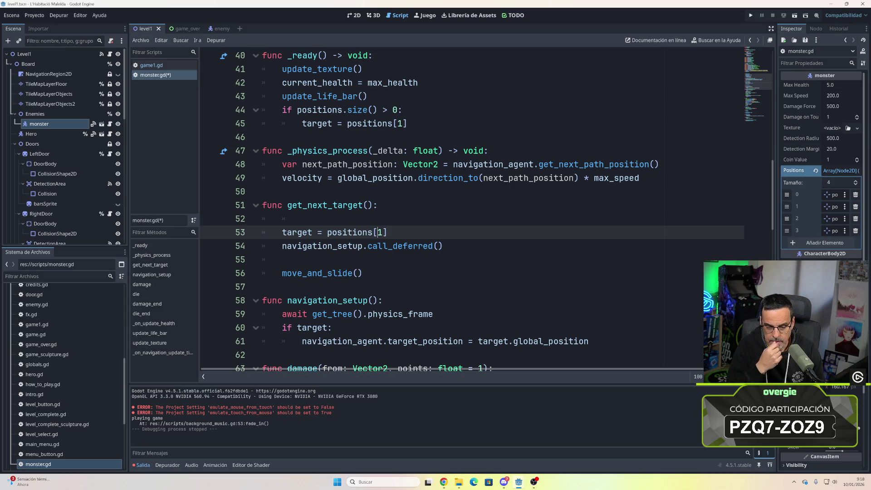
mouse_move(446, 484)
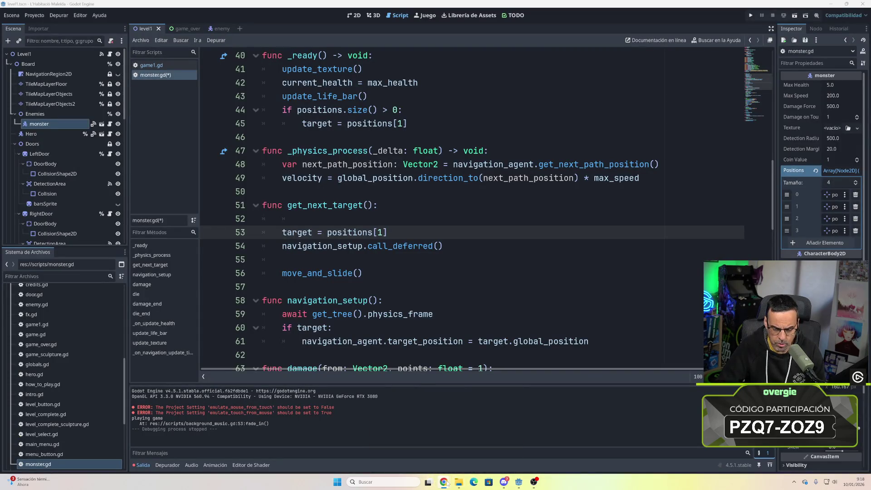
left_click(437, 435)
- Copy var index : int = (index + 1) % n, then return to Godot after the deferred call
scroll(437, 318, "down", 3)
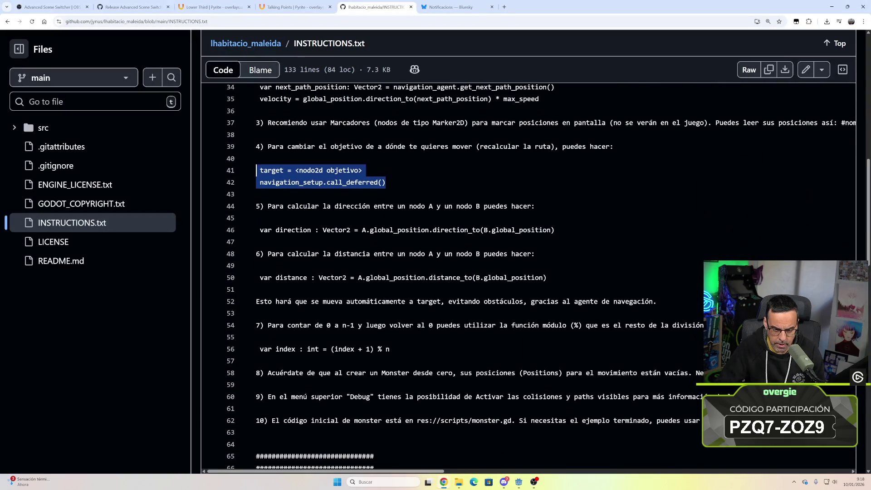
left_click_drag(390, 349, 260, 348)
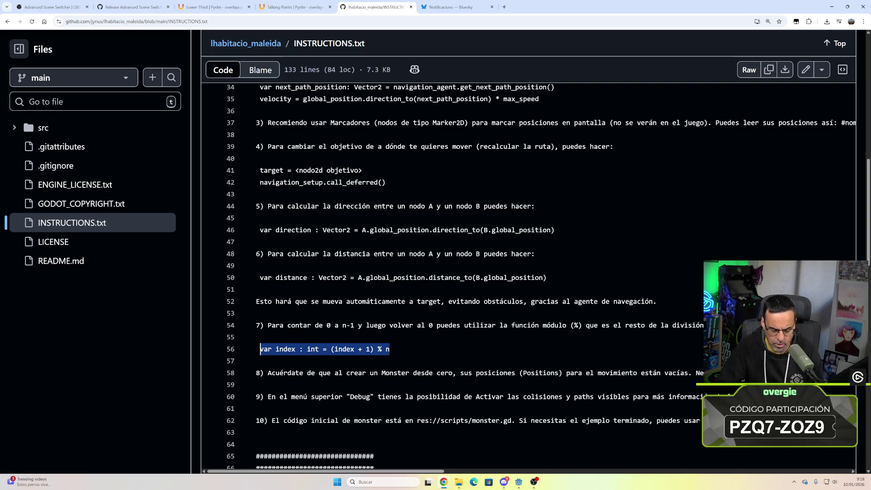
mouse_move(519, 482)
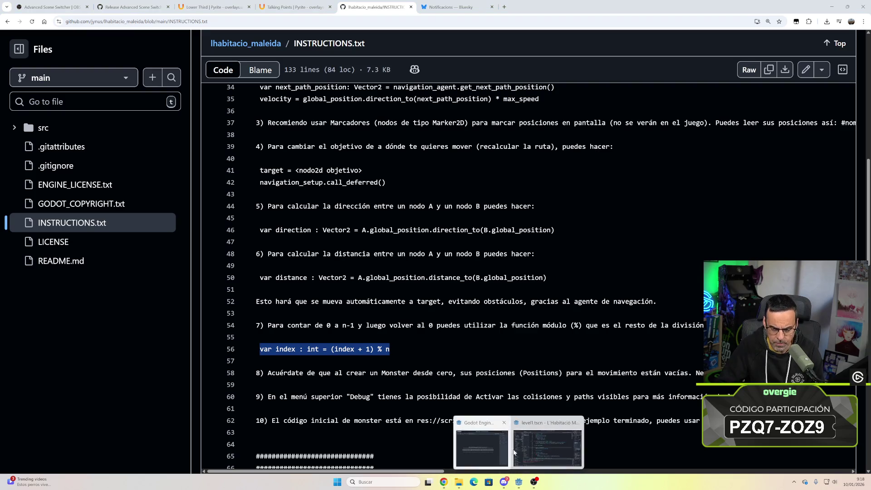
left_click(519, 442)
left_click(282, 259)
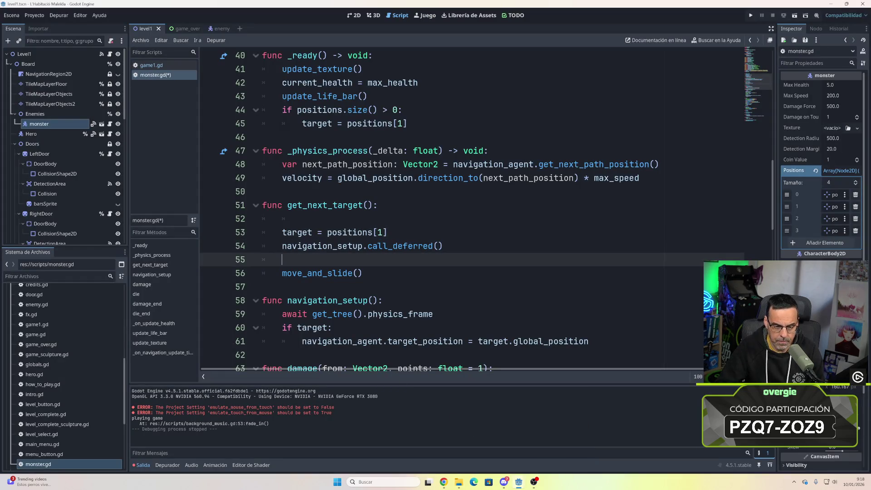
- Add 'var index : int = (index + 1) % n' in get_next_target, then delete it
key("Return")
key("Return")
key("Up")
type("var index : int = (index + 1) % n")
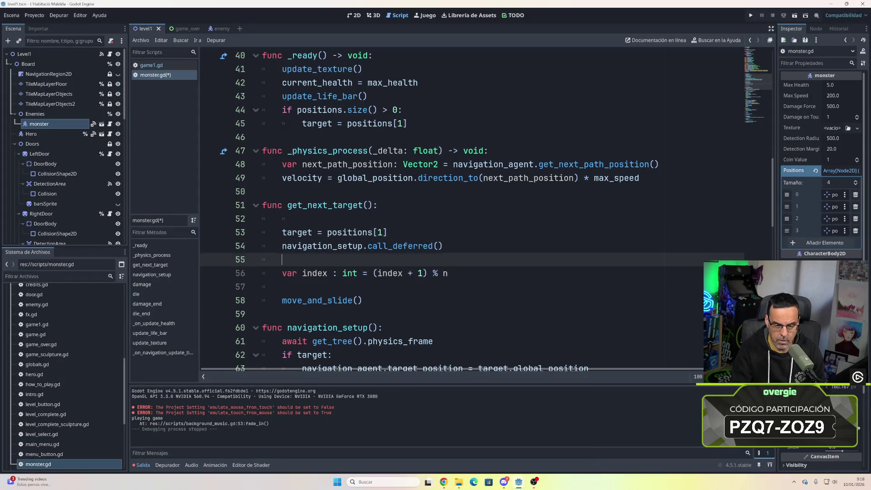
key("alt+Up")
key("alt+Up")
key("alt+Up")
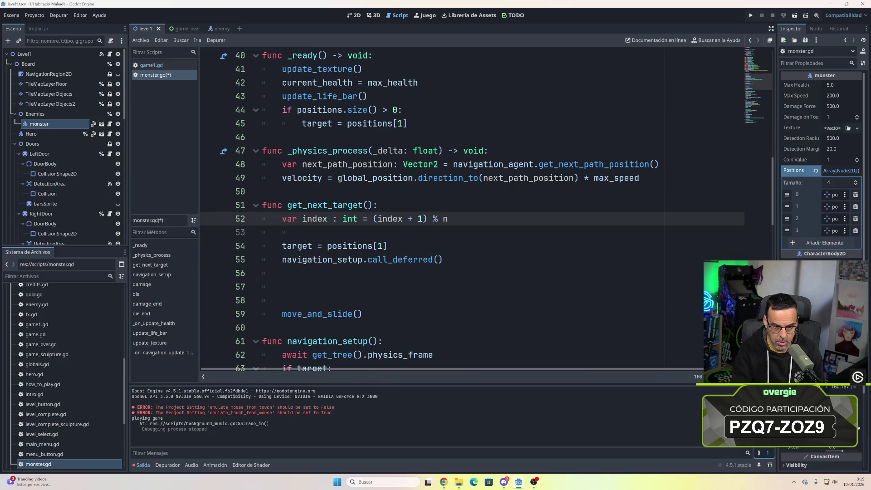
key("Down")
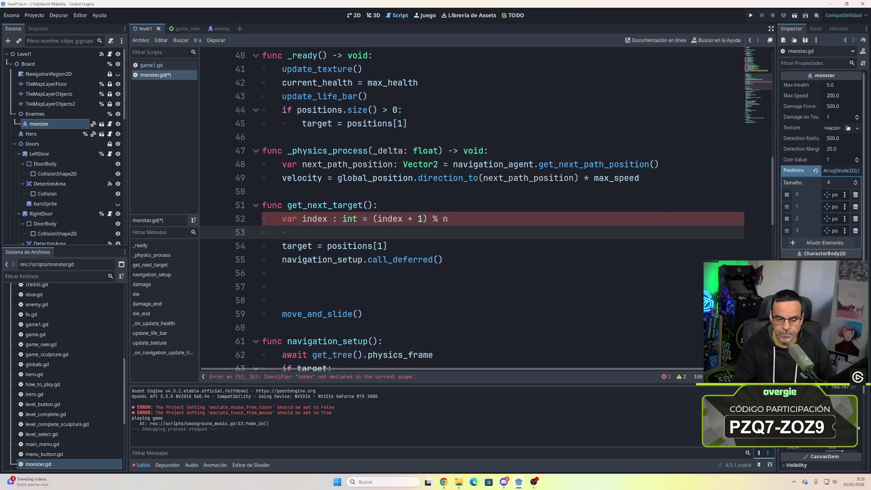
key("Down")
key("Down")
key("Up")
key("Up")
key("Up")
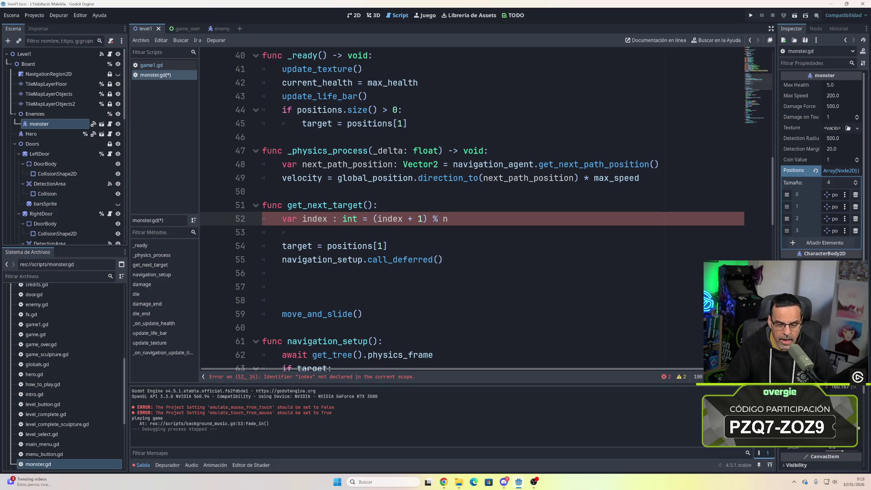
key("shift+Home")
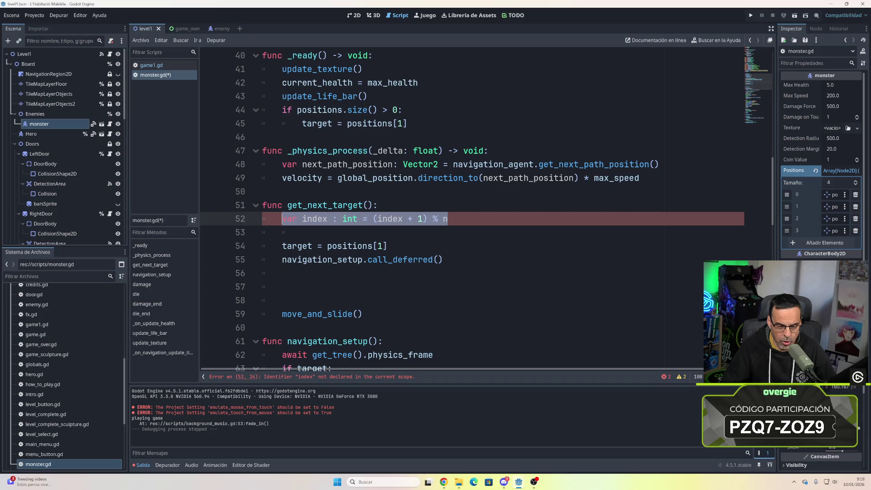
mouse_move(349, 219)
mouse_move(299, 246)
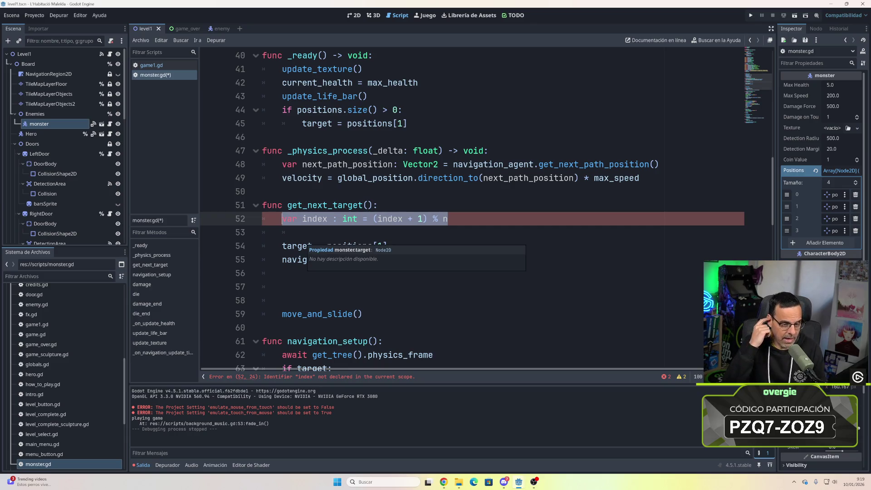
key("BackSpace")
- Declare 'var index : int = (index + 1) % n' on line 38 below var target and select it
scroll(299, 246, "up", 8)
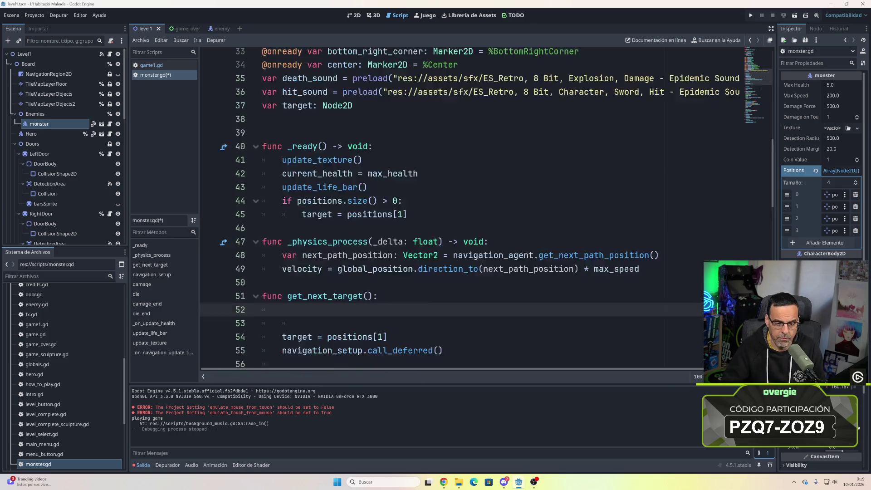
scroll(317, 213, "down", 2)
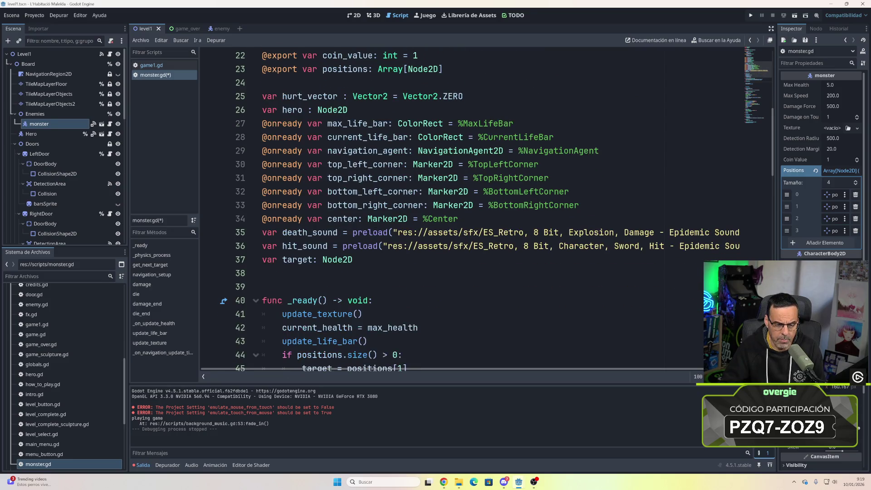
left_click(263, 273)
type("var index : int = (index + 1) % n")
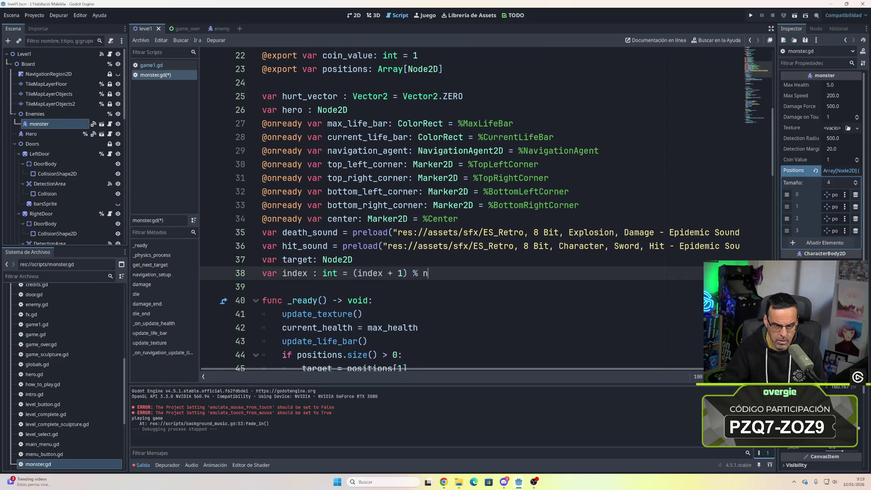
left_click(263, 287)
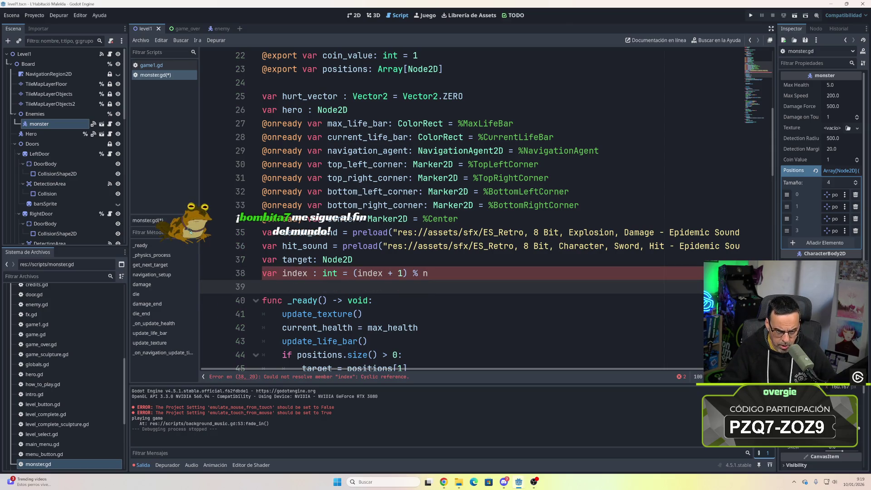
left_click(429, 272)
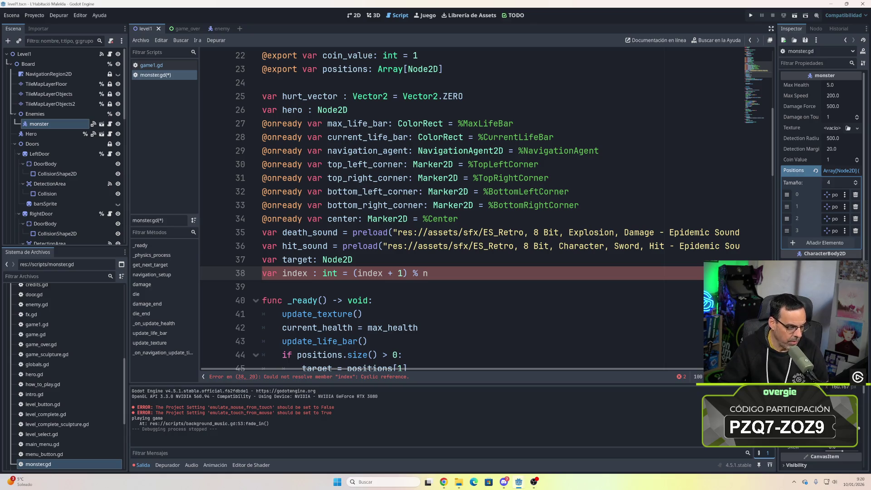
left_click_drag(429, 273, 263, 273)
key("ctrl+c")
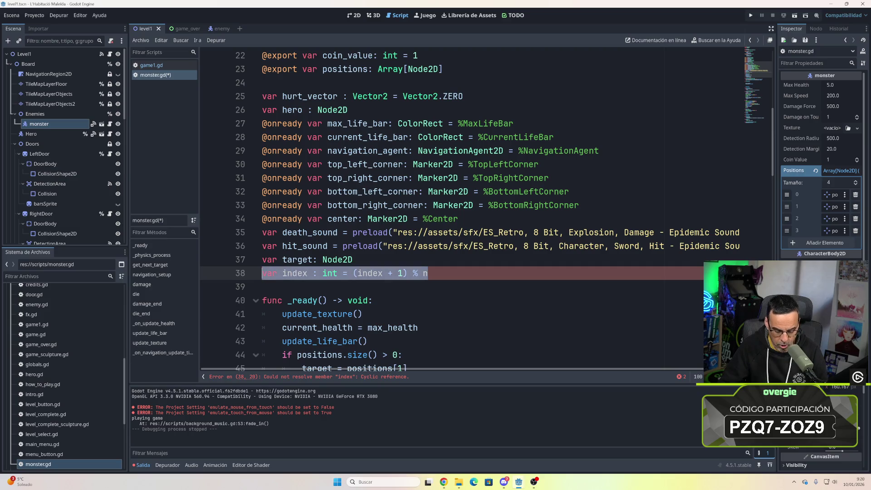
- Remove the line 38 declaration and paste it on line 7 after the signal declarations
key("BackSpace")
scroll(262, 276, "up", 6)
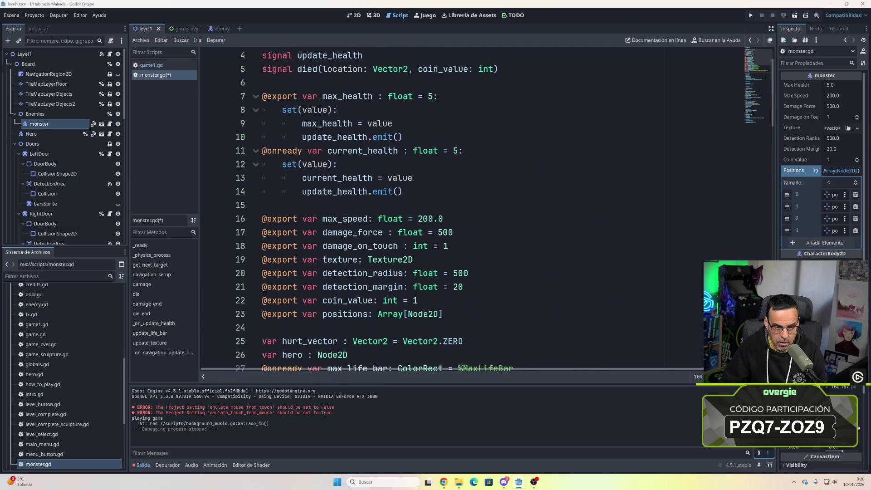
scroll(262, 276, "up", 1)
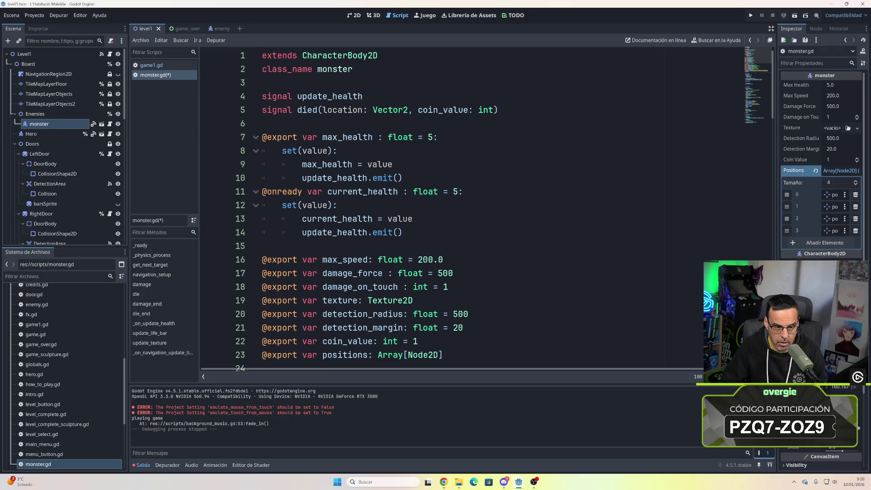
left_click(262, 123)
key("Return")
key("Return")
key("ctrl+v")
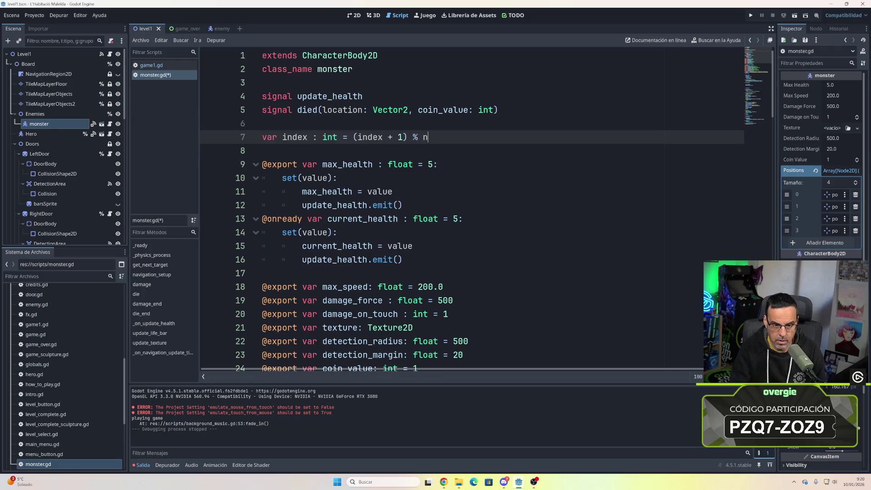
left_click(263, 151)
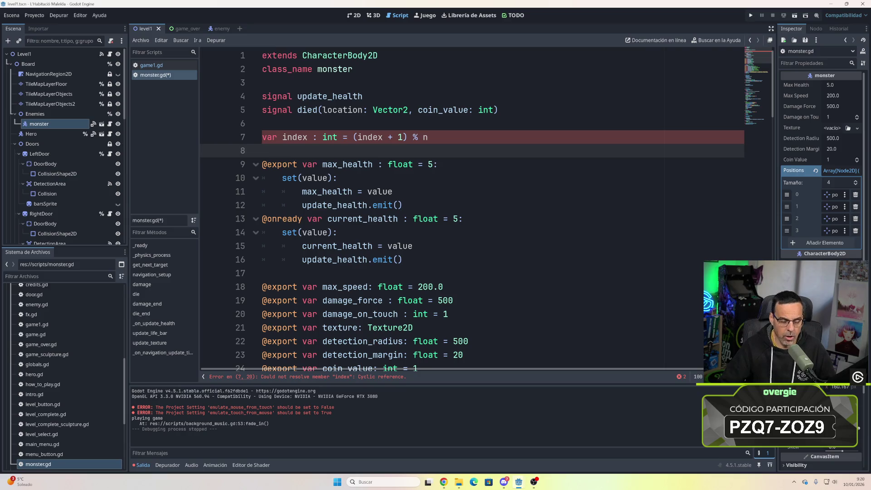
- Replace '(index + 1) % n' with 0 so the line reads 'var index : int = 0'
left_click(307, 137)
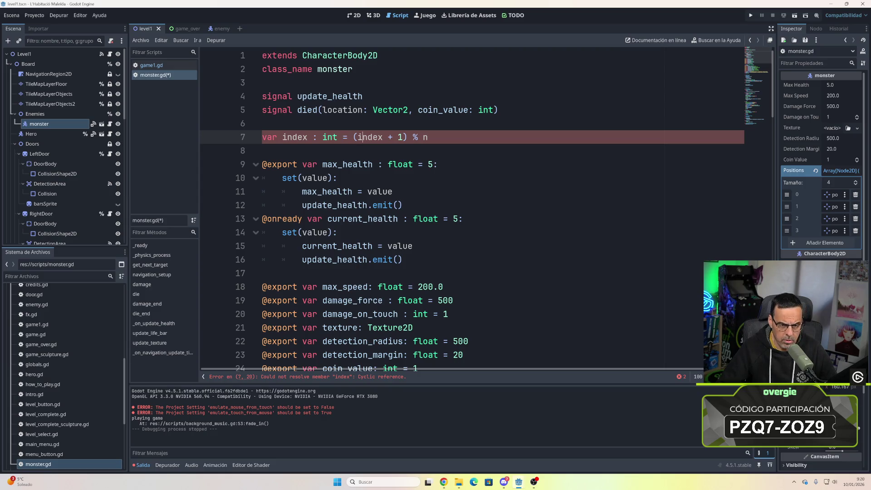
left_click_drag(354, 137, 428, 137)
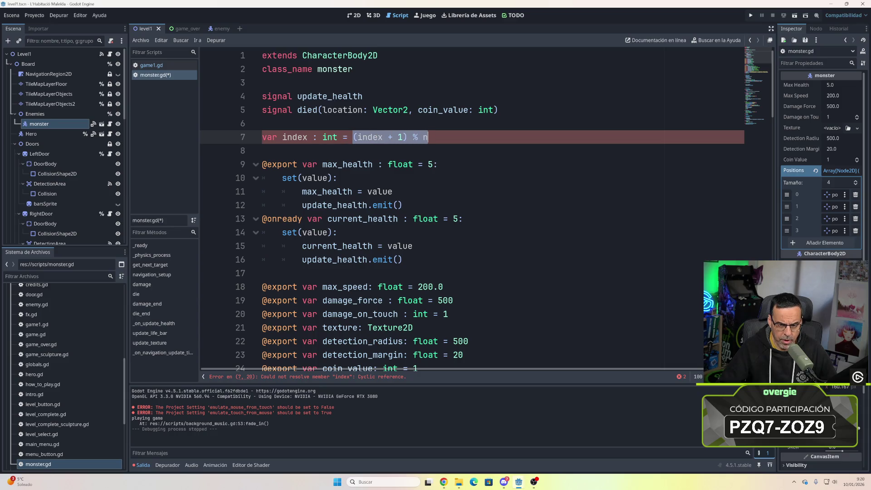
left_click(263, 137)
mouse_move(263, 137)
left_mouse_down()
mouse_move(428, 137)
mouse_move(322, 137)
mouse_move(384, 137)
mouse_move(354, 137)
left_mouse_up()
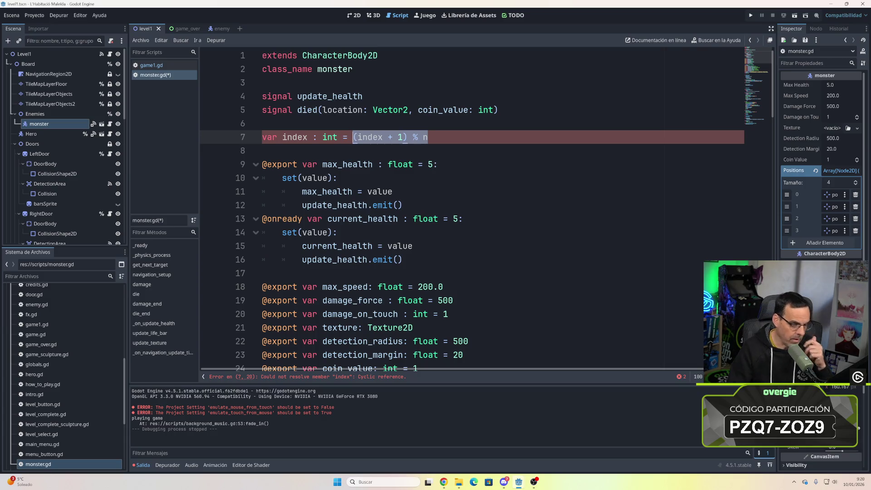
type("0")
key("Down")
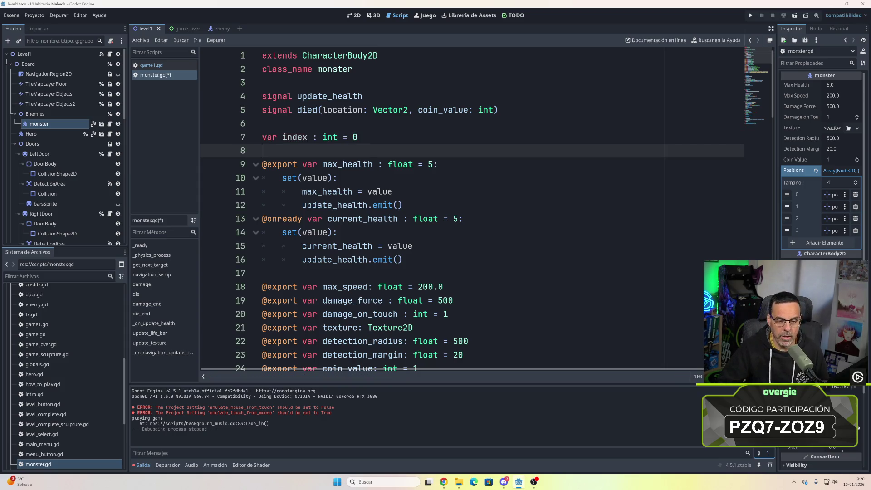
scroll(453, 211, "down", 13)
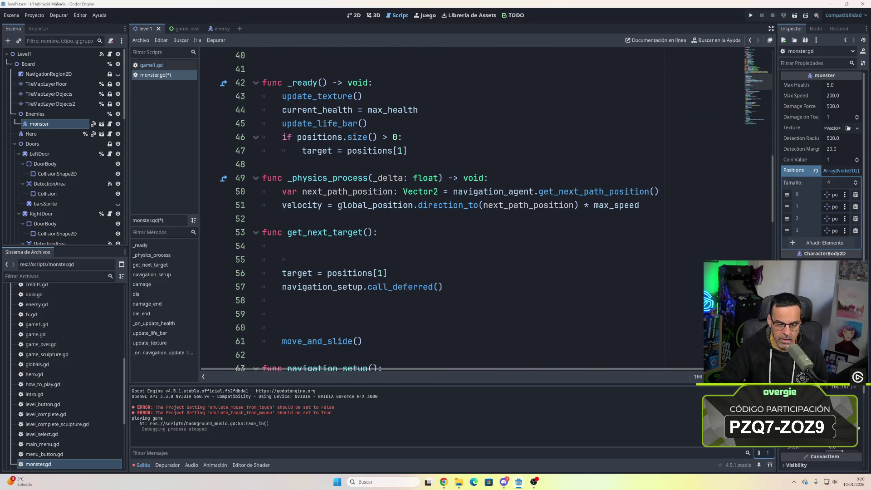
- Paste the index update line into get_next_target and remove its 'var' keyword
left_click(282, 246)
key("ctrl+v")
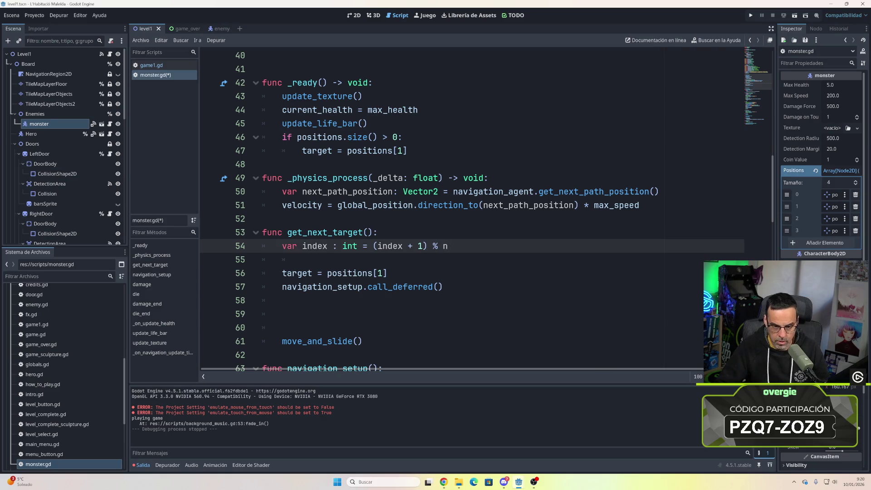
key("Down")
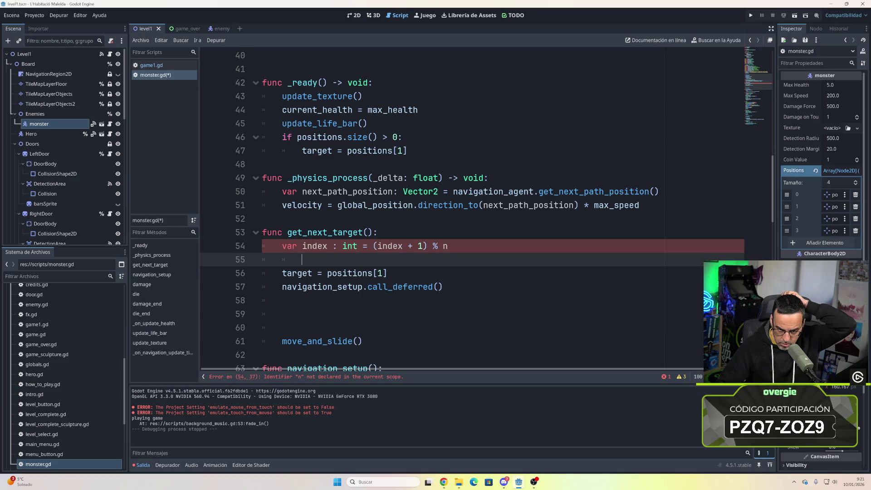
left_click(332, 245)
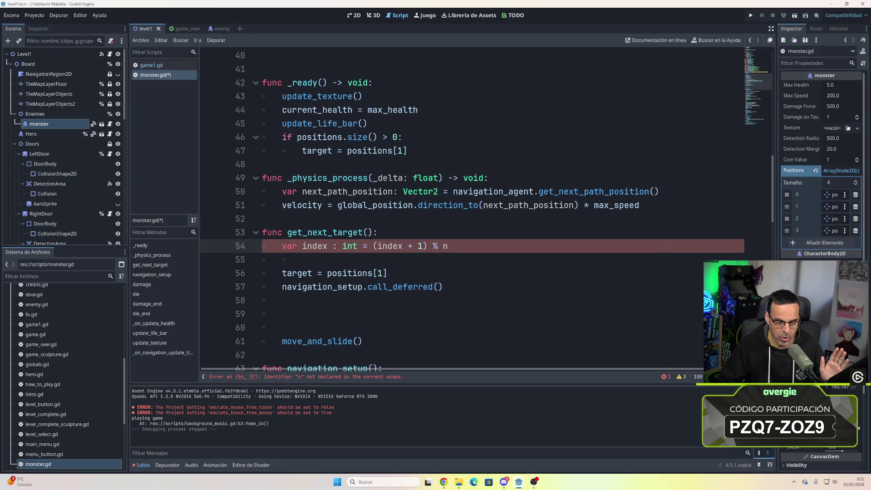
key("BackSpace")
key("BackSpace")
key("BackSpace")
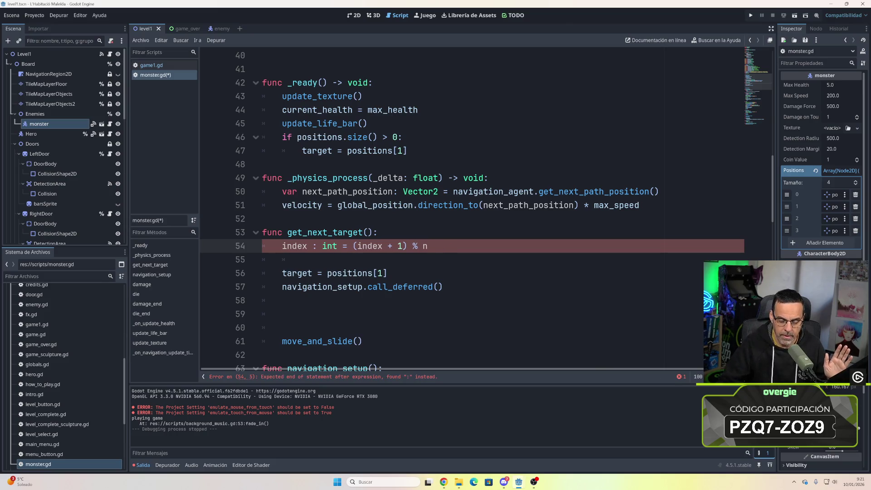
left_click(302, 260)
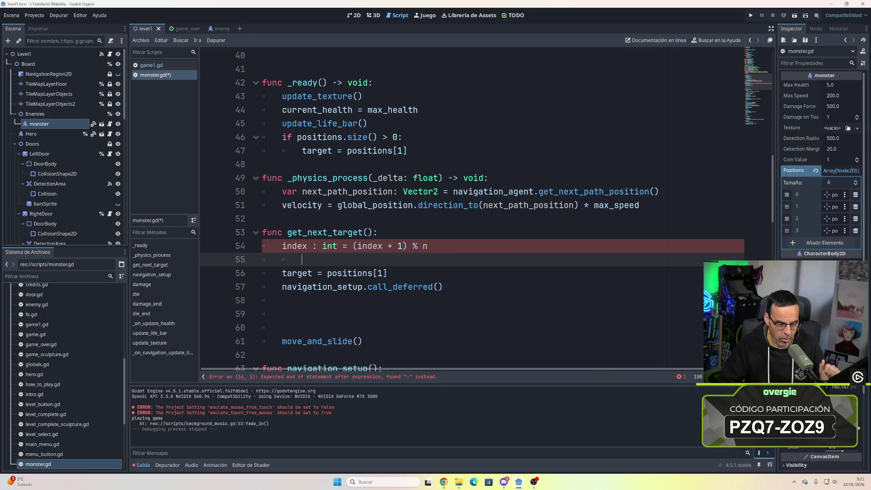
- Strip the ': int' annotation so line 54 reads 'index = (index + 1) % n'
left_click(292, 246)
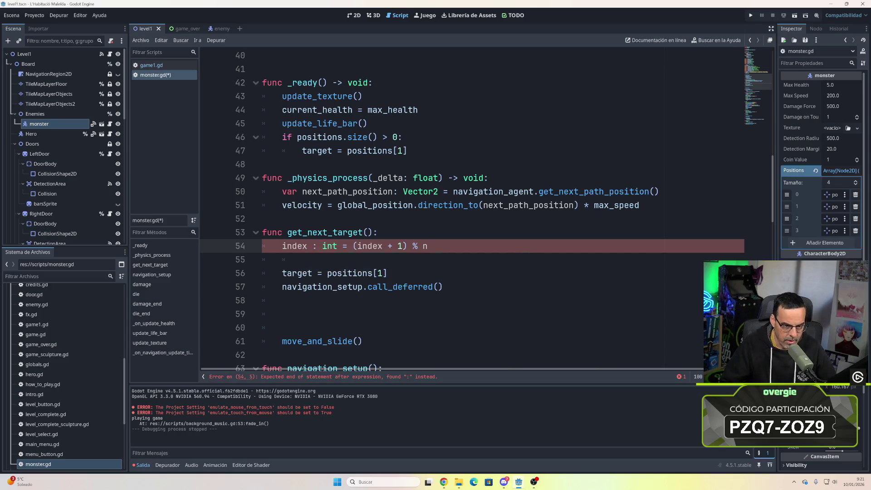
key("ctrl+shift+Left")
key("ctrl+shift+Left")
key("BackSpace")
key("Down")
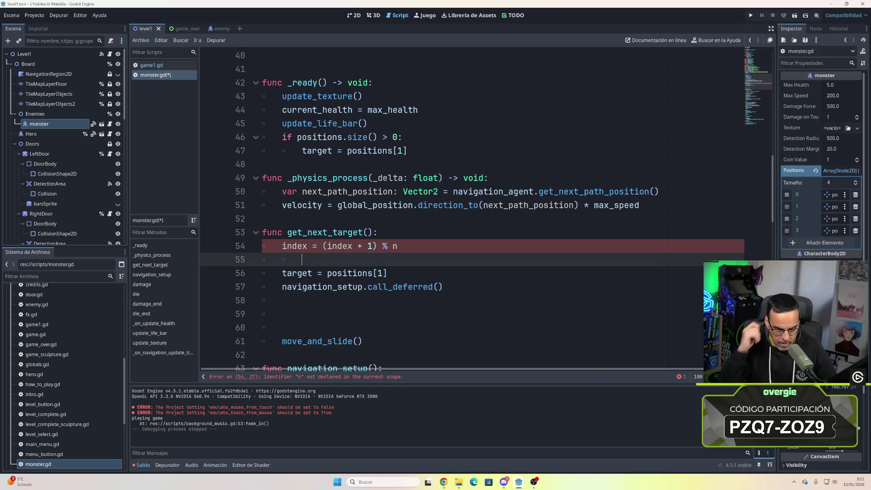
left_click(398, 246)
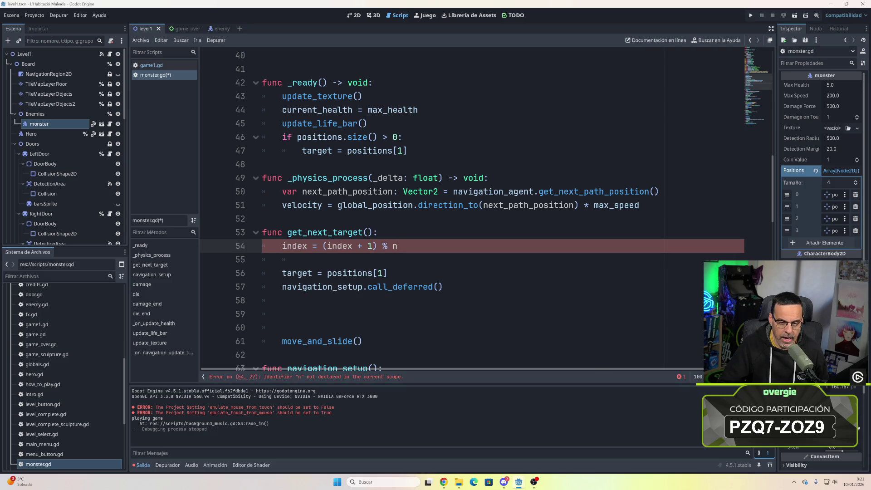
mouse_move(352, 248)
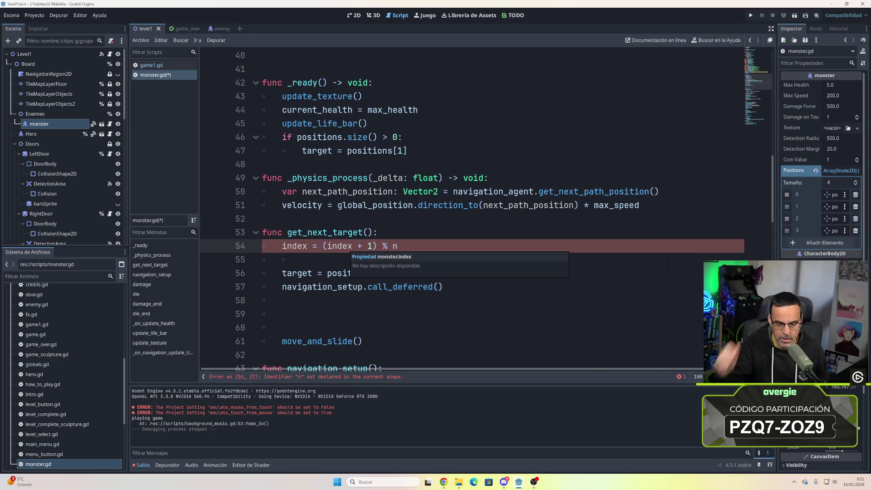
scroll(349, 249, "up", 13)
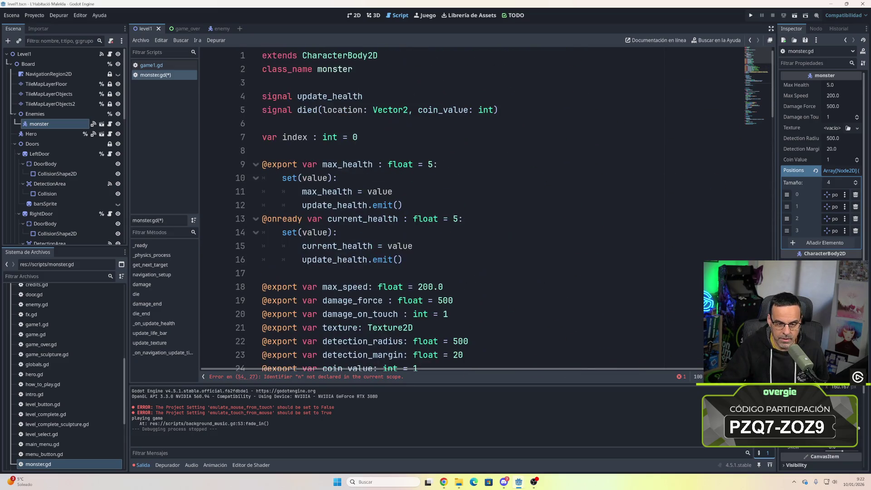
- Check the top-level index declaration, then change line 54 to 'index = (index + 1) % 4'
mouse_move(329, 137)
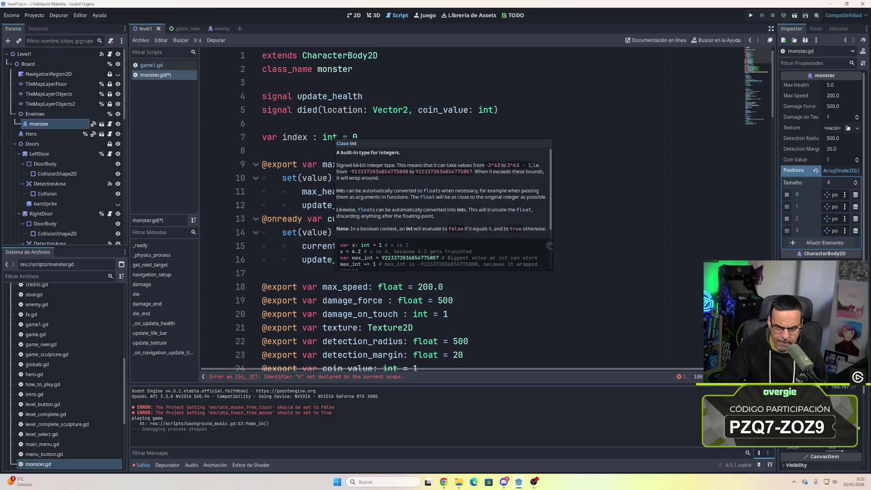
scroll(349, 204, "down", 11)
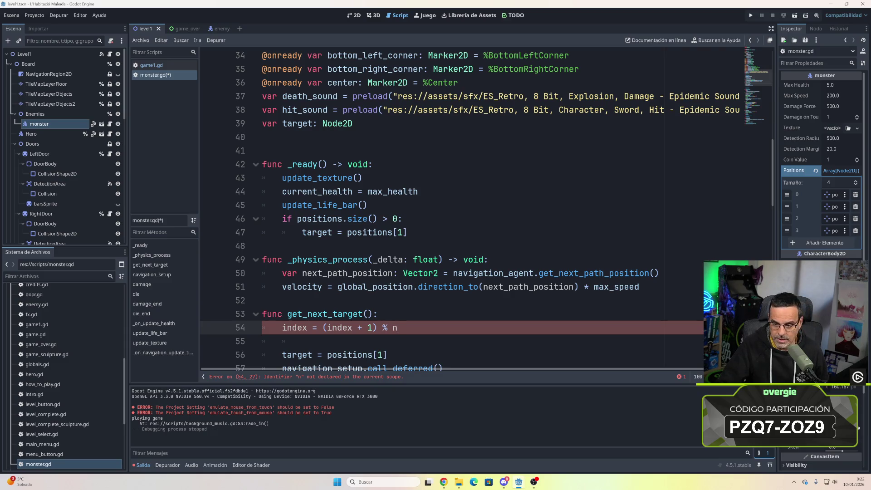
key("BackSpace")
type("4")
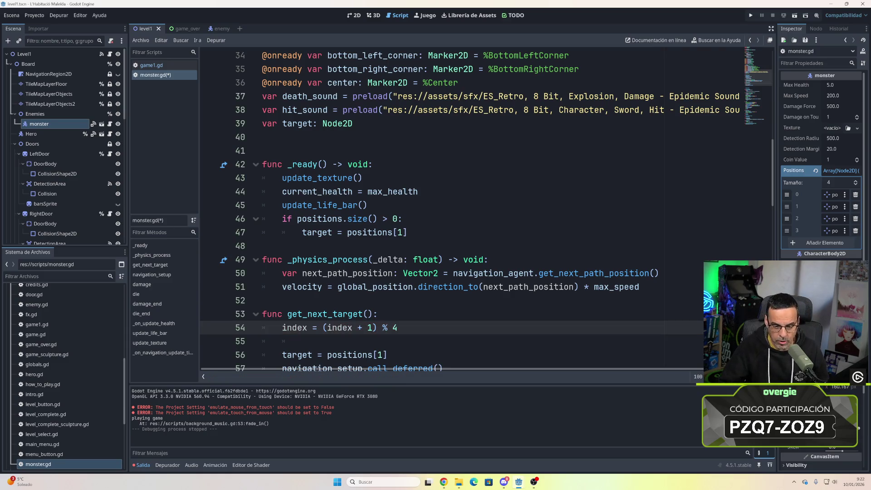
left_click(302, 341)
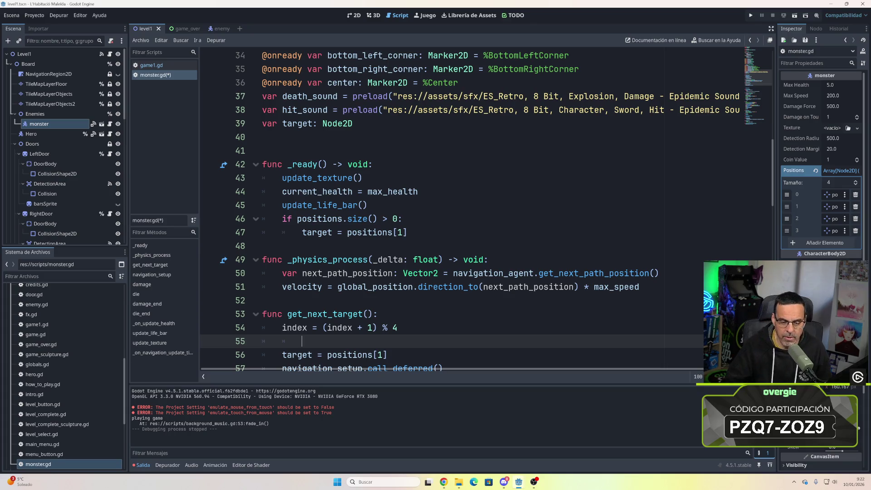
scroll(451, 210, "down", 1)
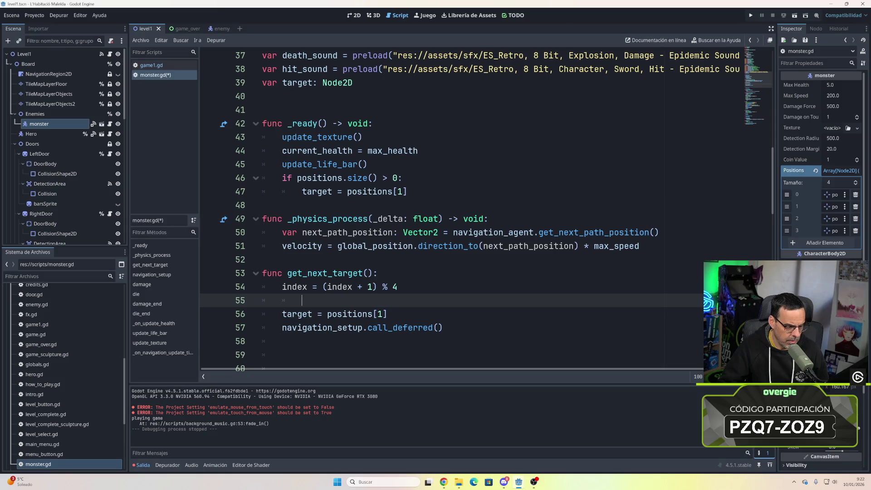
scroll(487, 211, "down", 7)
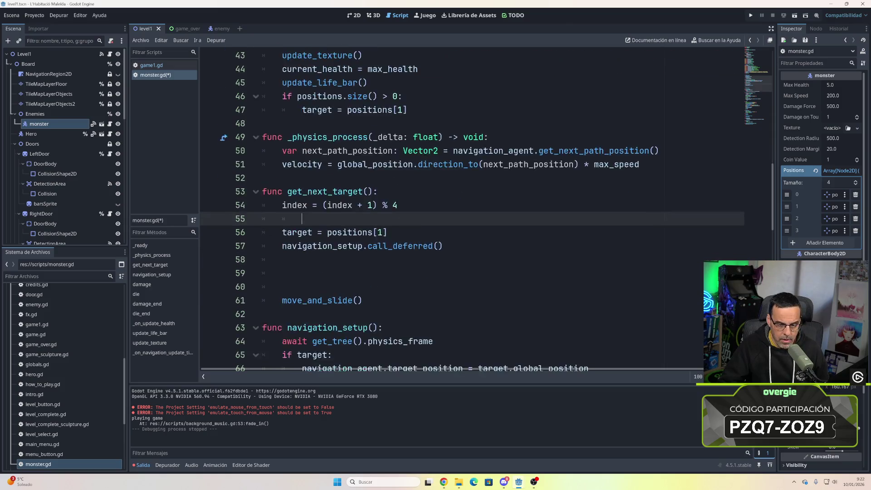
scroll(488, 211, "down", 5)
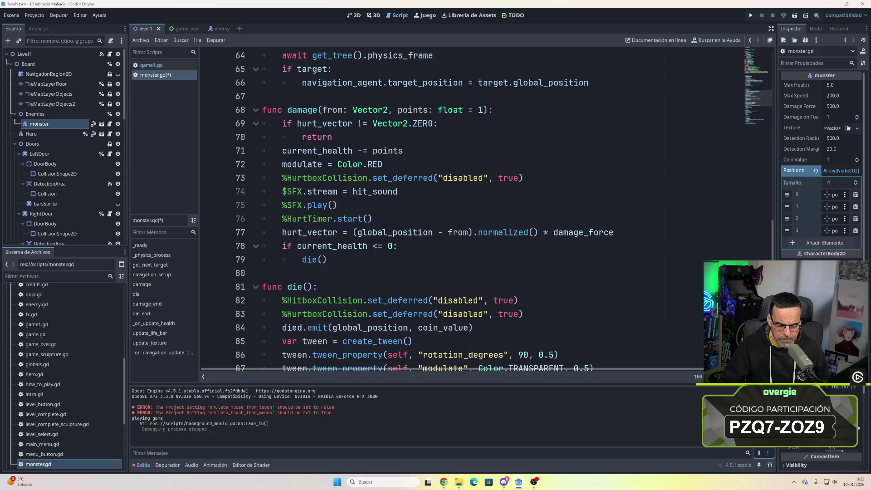
scroll(488, 211, "up", 10)
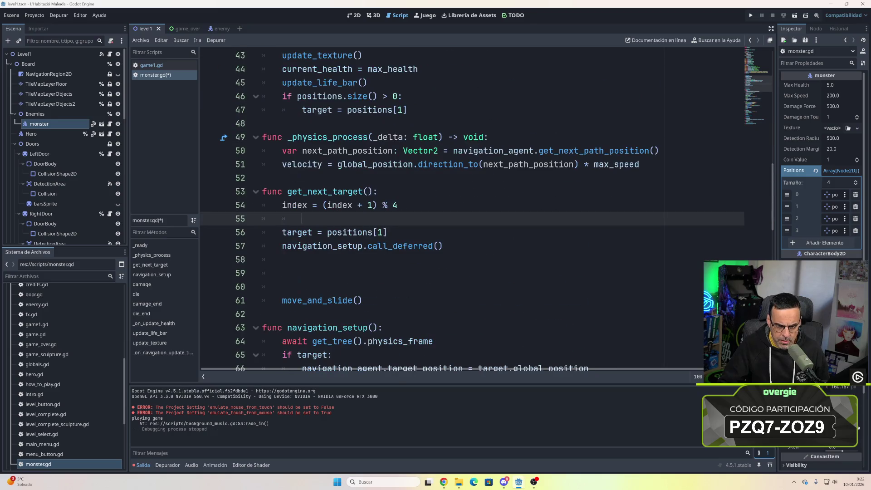
scroll(487, 211, "up", 1)
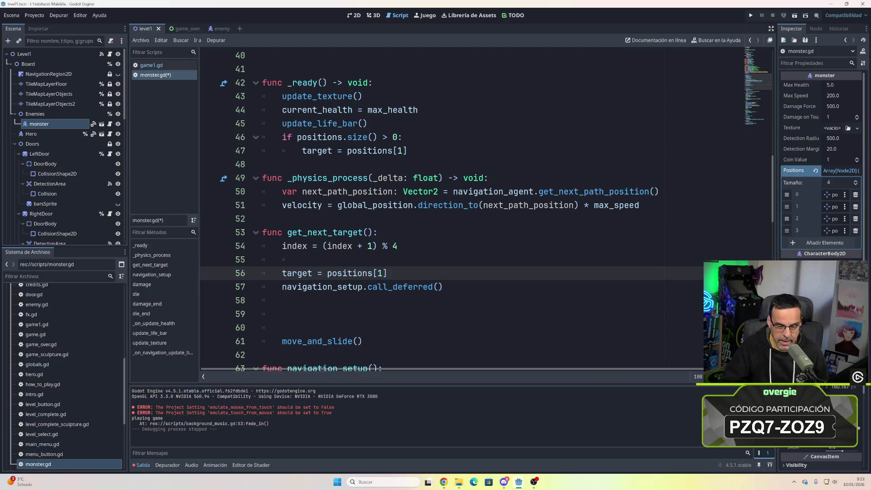
- Change positions[1] to positions[index] and delete the hard-coded 4 from the modulo
key("BackSpace")
type("indez")
key("BackSpace")
type("x")
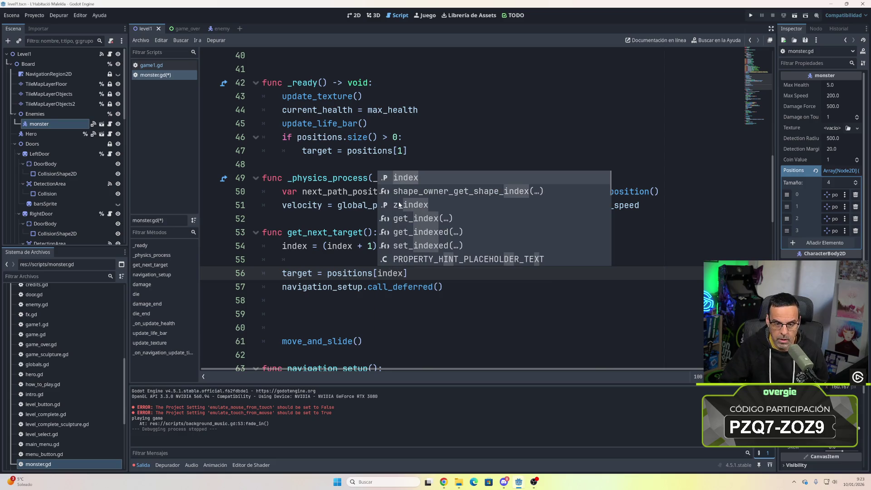
left_click(302, 260)
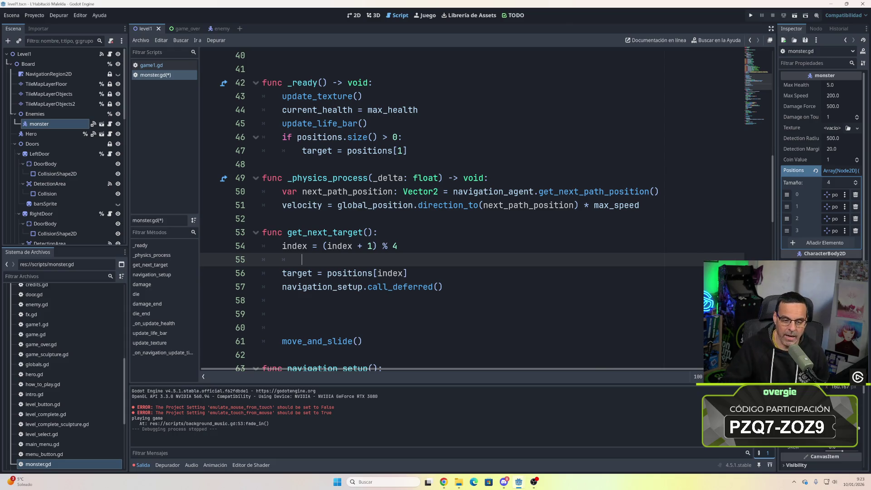
left_click(398, 246)
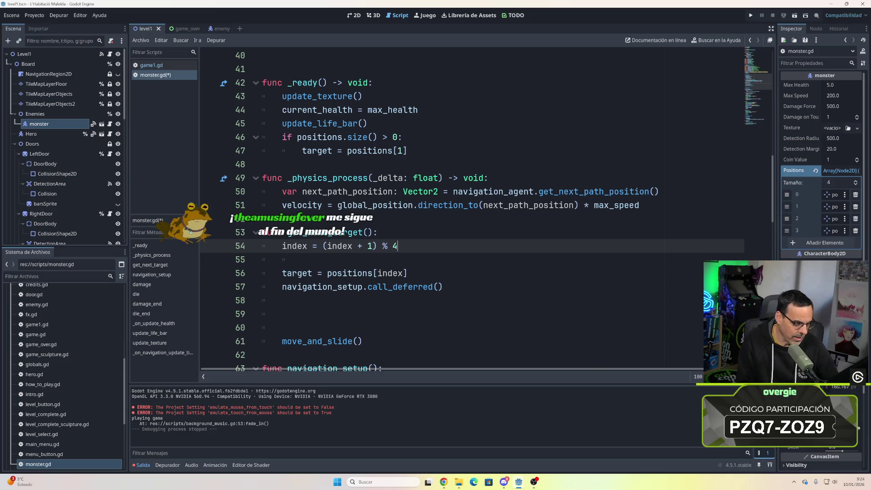
key("BackSpace")
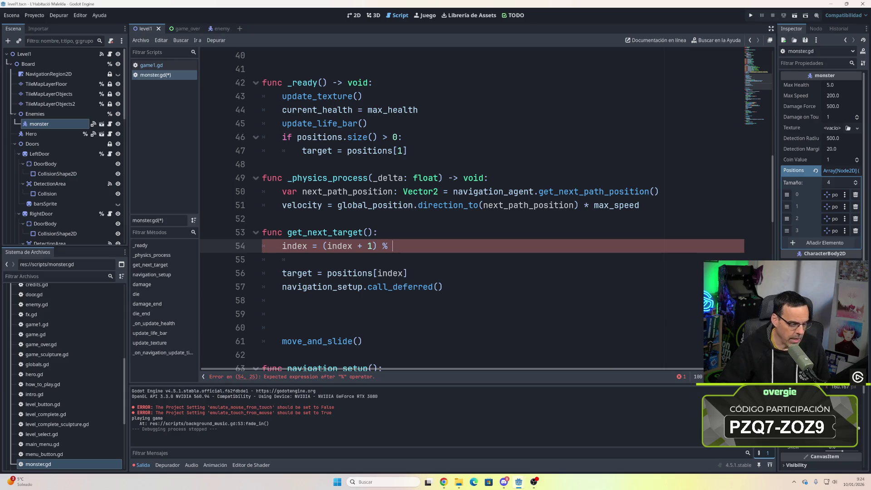
- Complete line 54 as 'index = (index + 1) % positions.size()' and check the positions export
type("p")
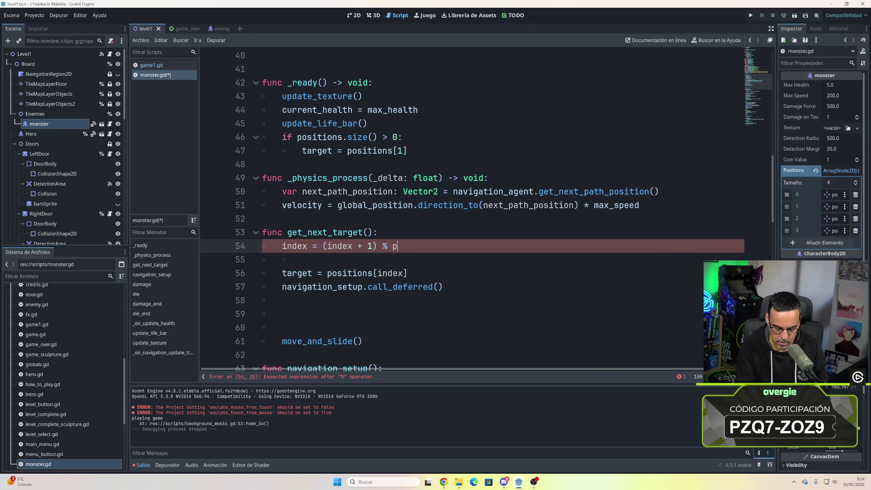
type("ositions.size")
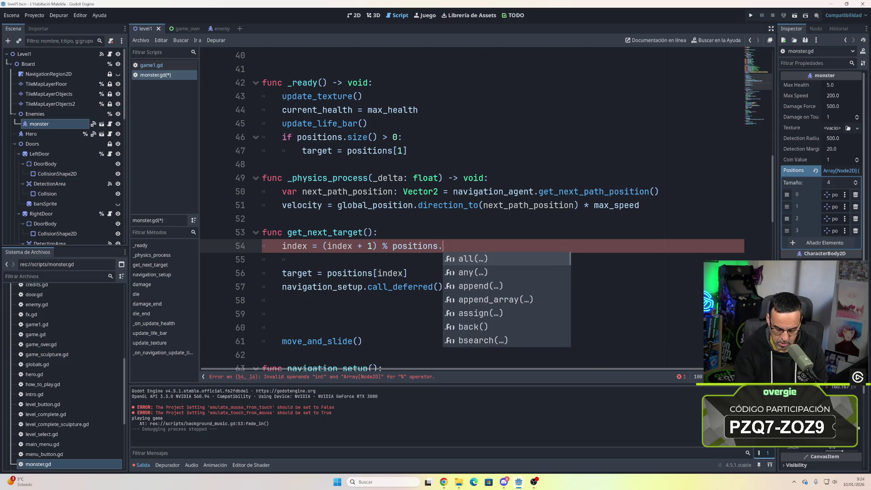
key("Return")
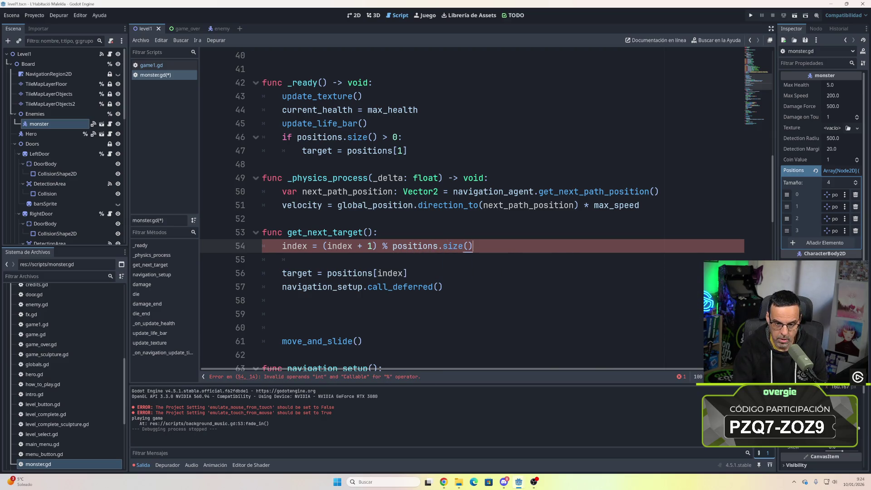
left_click(282, 259)
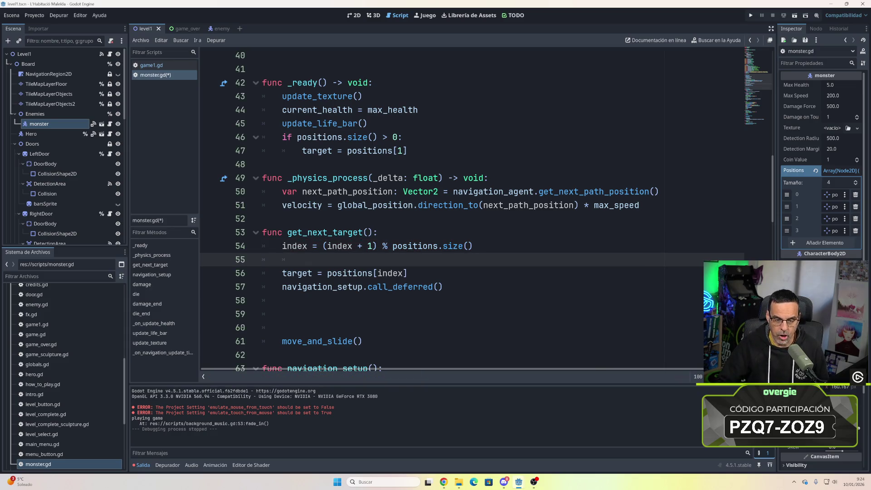
scroll(408, 214, "up", 13)
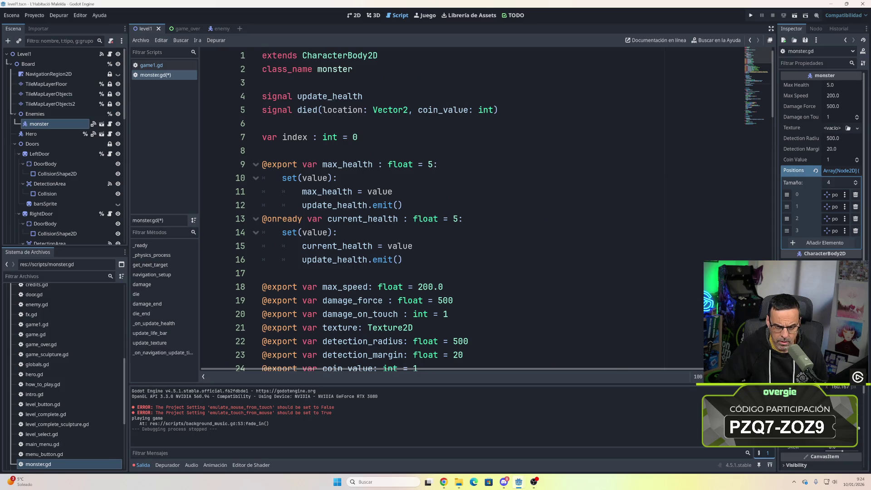
scroll(454, 209, "down", 2)
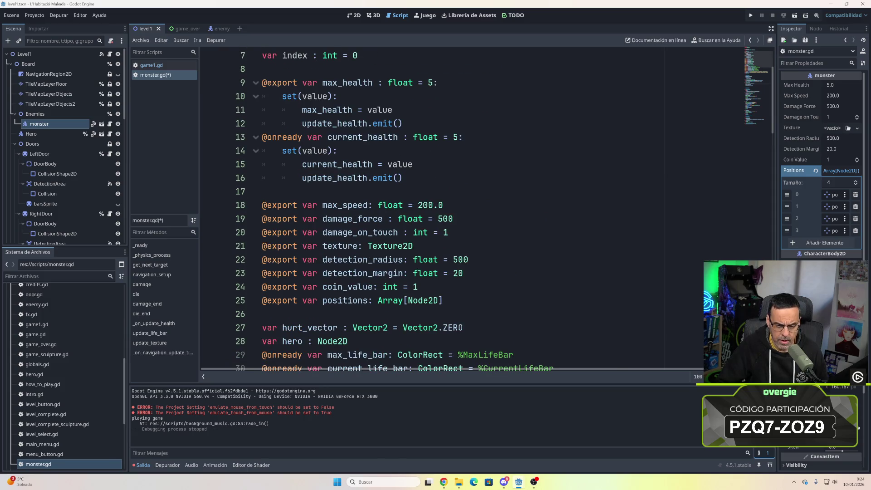
scroll(453, 209, "down", 10)
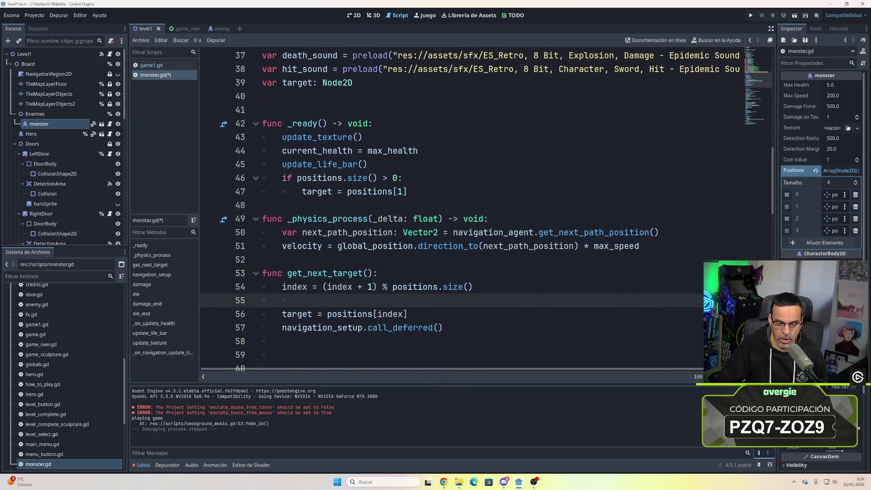
scroll(453, 209, "down", 1)
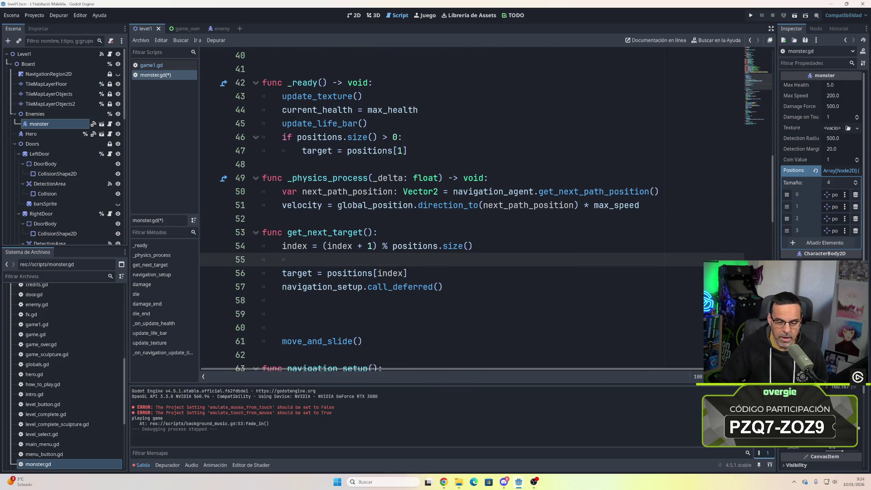
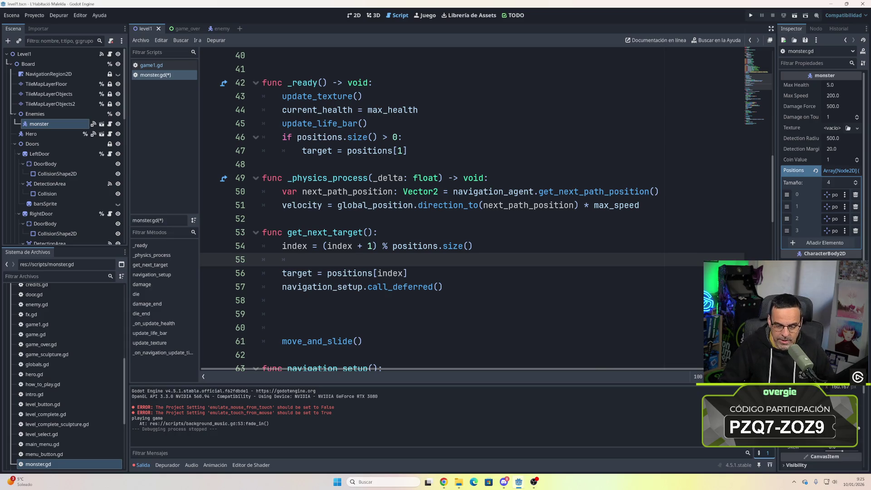
- Check the navigation_setup.call_deferred() line, then save monster.gd and run the project with F5
key("Down")
key("Down")
key("End")
key("shift+Home")
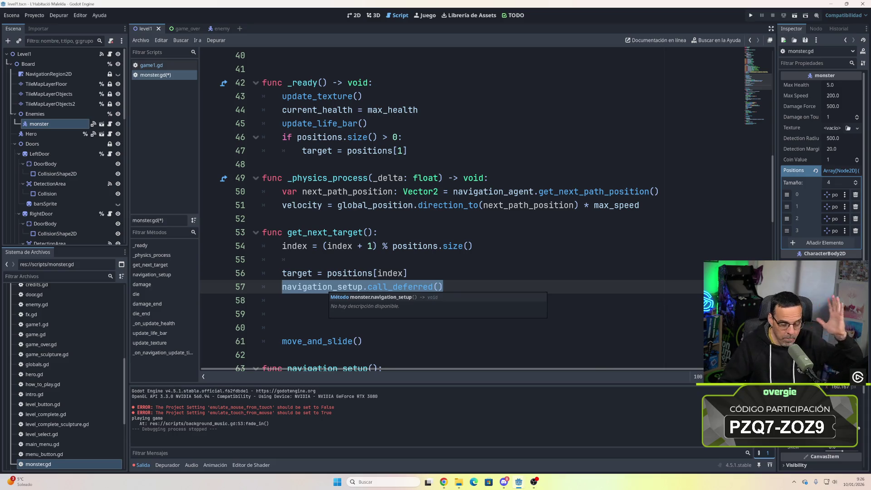
left_click(282, 300)
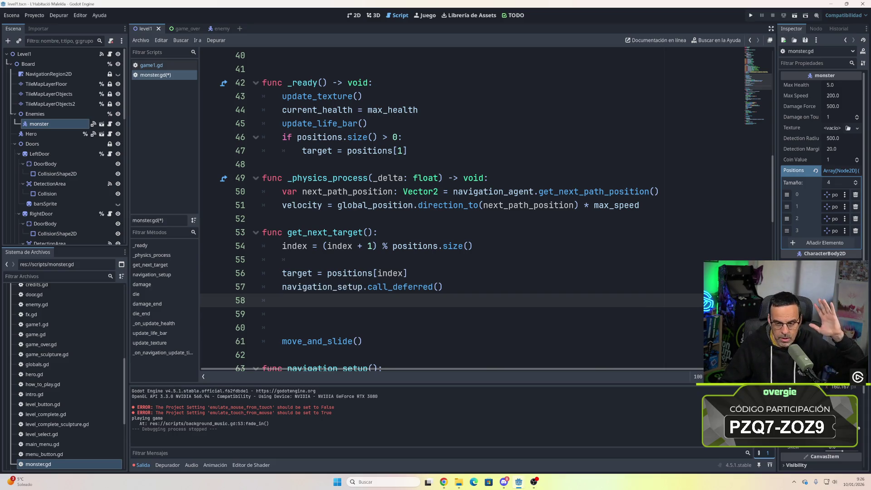
key("ctrl+s")
key("F5")
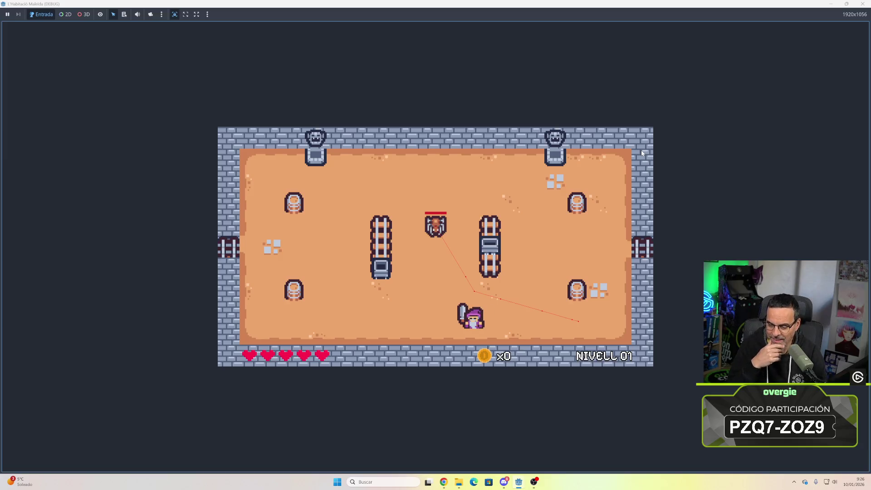
- Walk the hero left and right in the running level, then close the game window
key("Right")
key("Left")
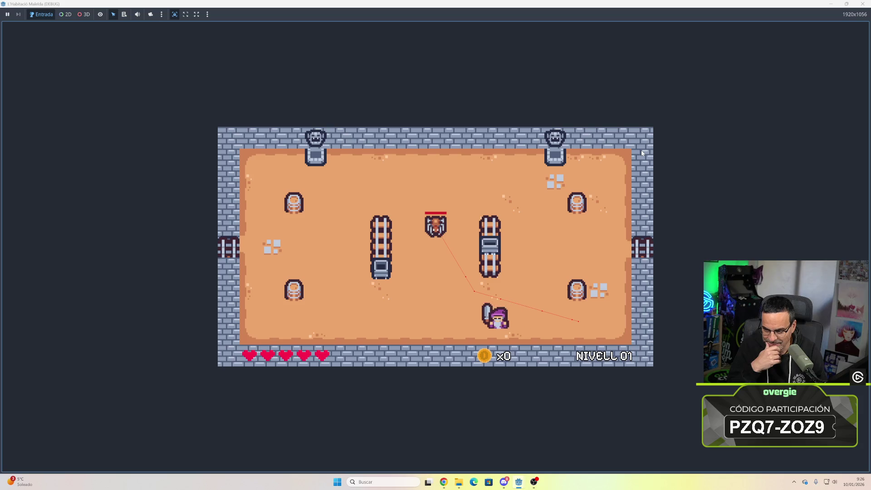
key("Right")
key("Left")
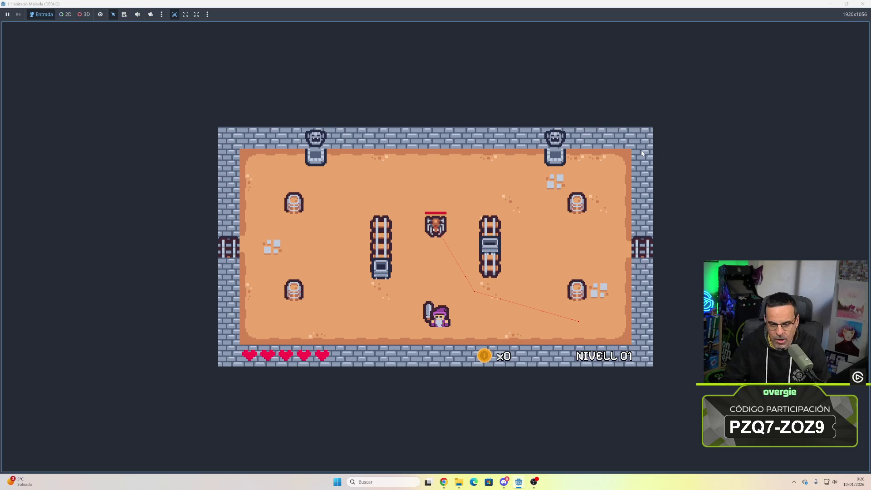
key("Left")
key("Right")
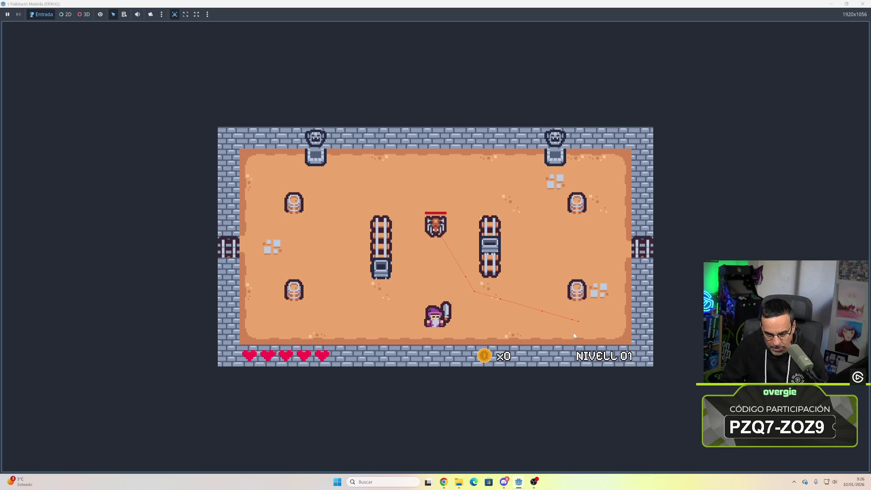
left_click(863, 4)
- Scroll through monster.gd and select the move_and_slide() call on line 61
scroll(454, 208, "up", 5)
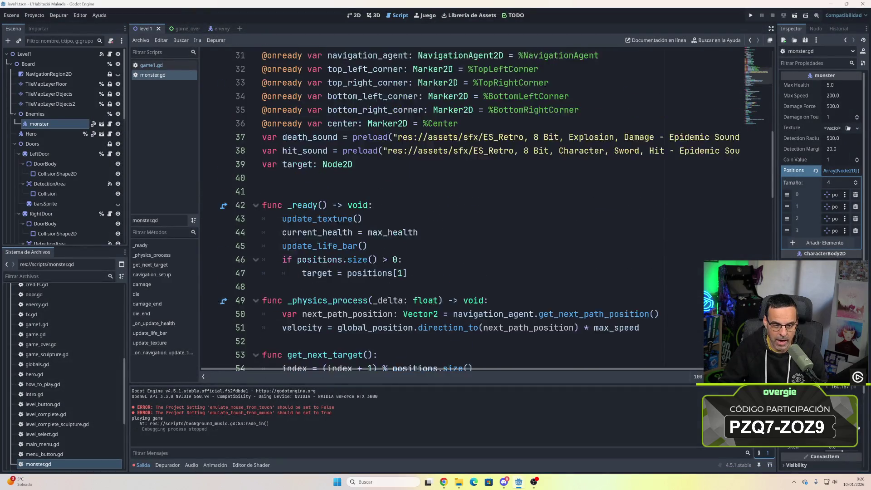
scroll(454, 208, "down", 2)
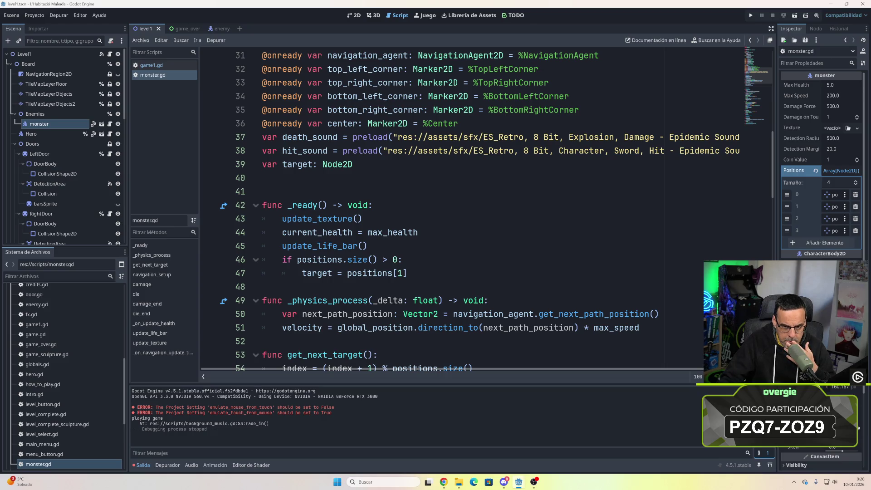
scroll(454, 209, "up", 5)
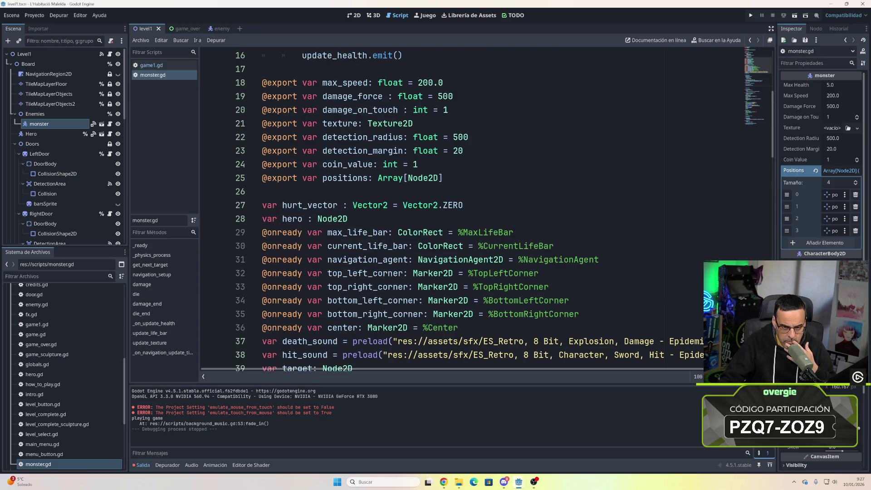
scroll(454, 209, "up", 4)
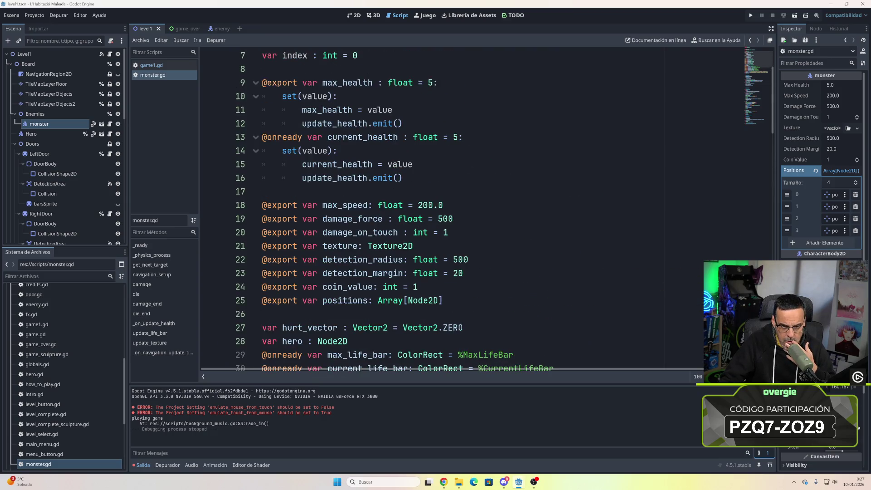
scroll(454, 209, "down", 1)
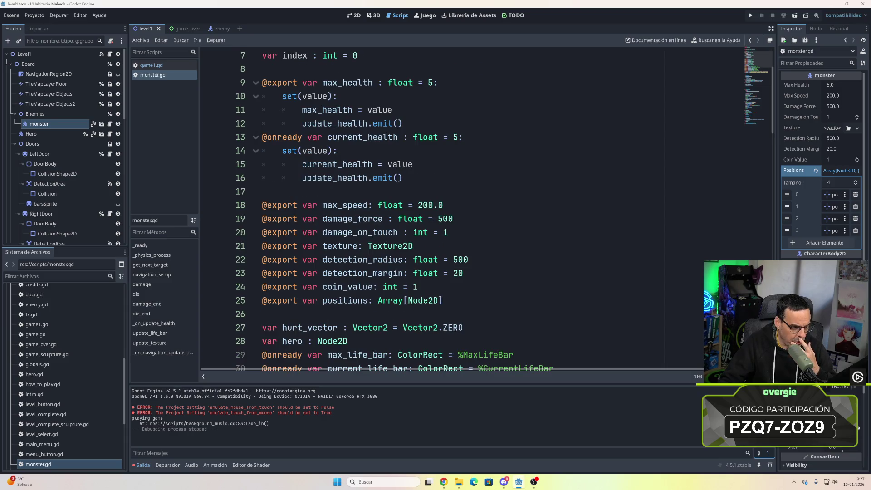
scroll(454, 209, "down", 9)
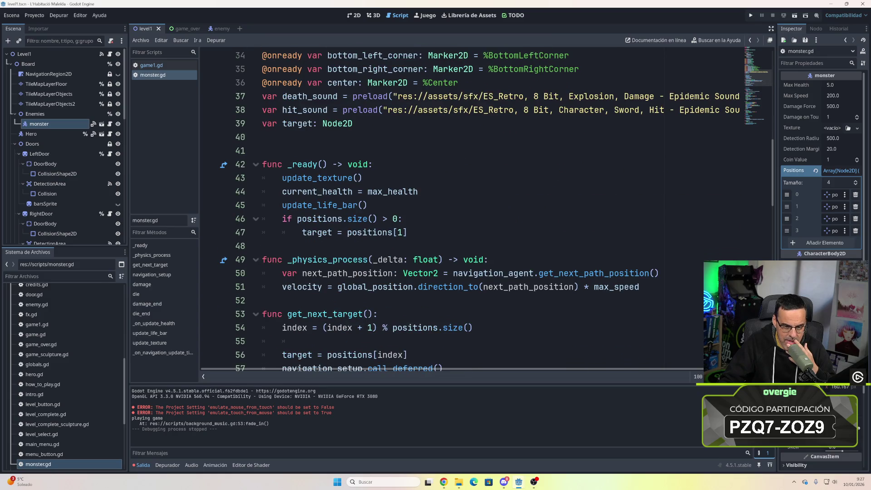
scroll(453, 208, "down", 3)
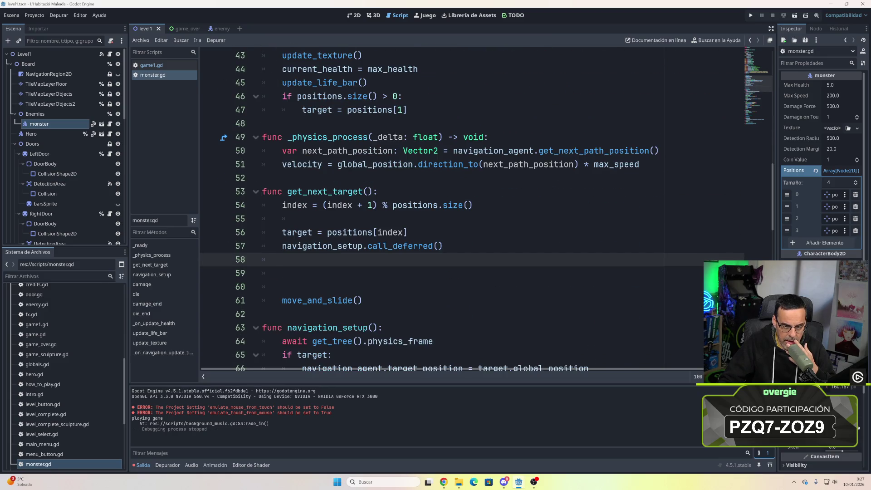
left_click_drag(282, 301, 362, 300)
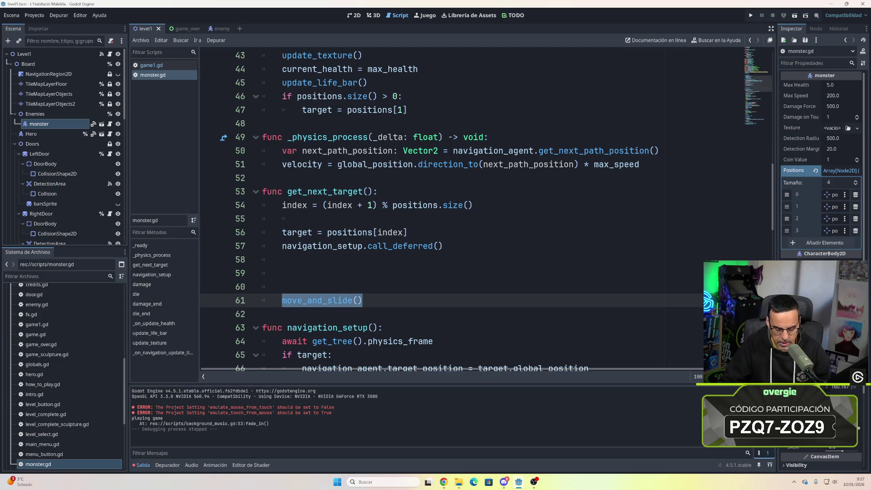
- Cut move_and_slide() from get_next_target, then undo to restore it and save
key("ctrl+x")
left_click(282, 178)
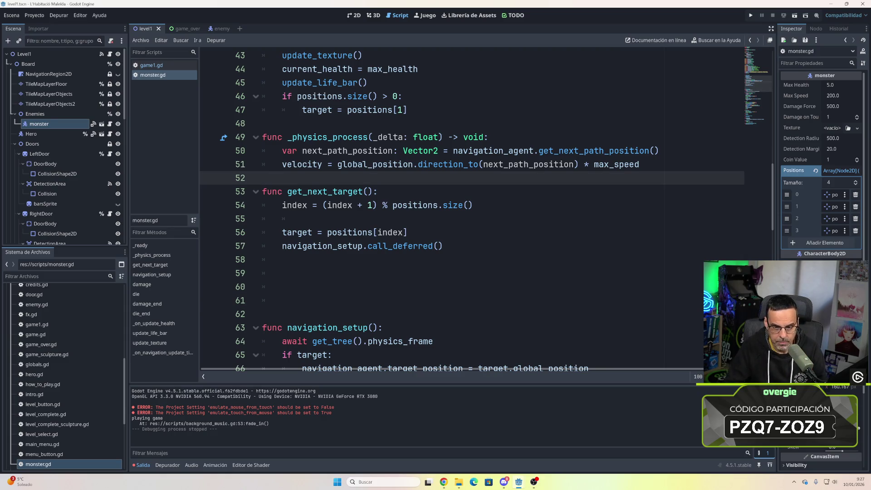
key("Return")
key("Return")
key("Up")
key("Return")
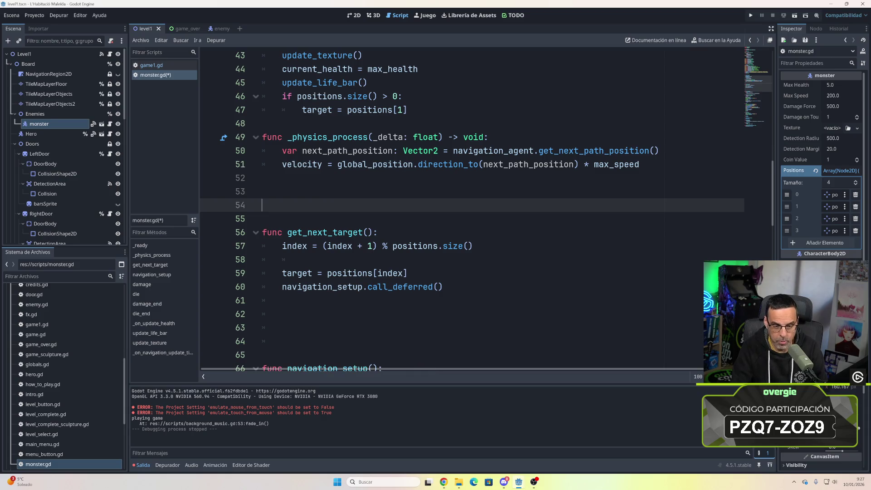
key("BackSpace")
key("BackSpace")
key("BackSpace")
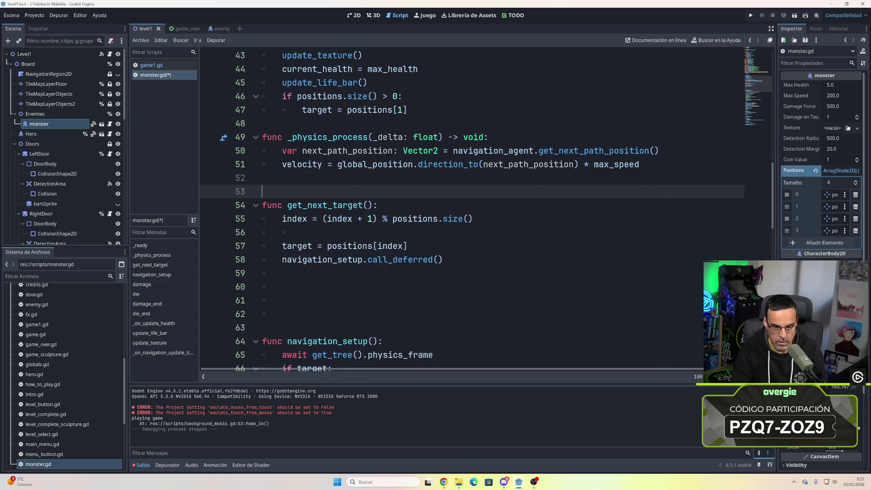
key("ctrl+z")
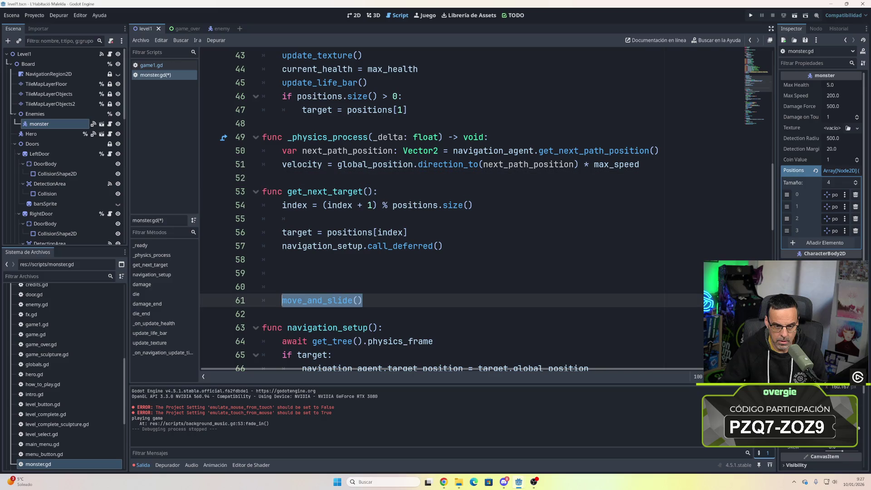
key("ctrl+s")
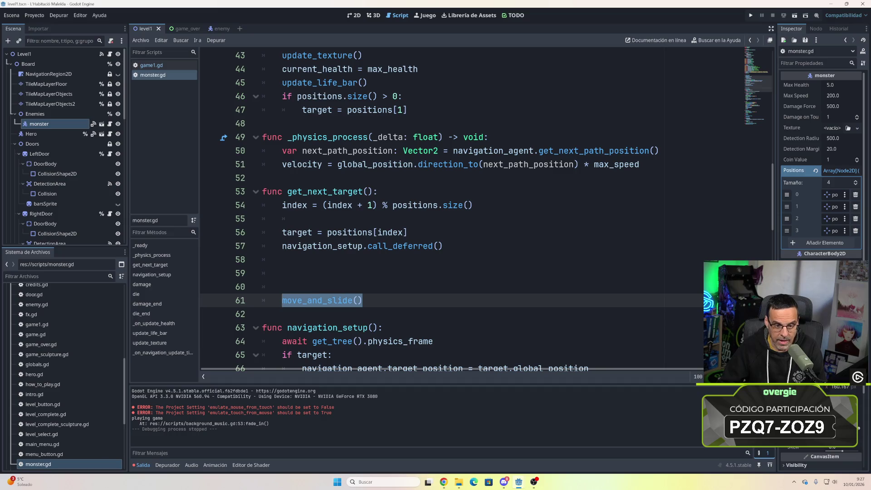
- Paste move_and_slide() indented at the end of _physics_process, save, and launch the game
left_click(263, 178)
key("Return")
key("Return")
key("Up")
key("ctrl+v")
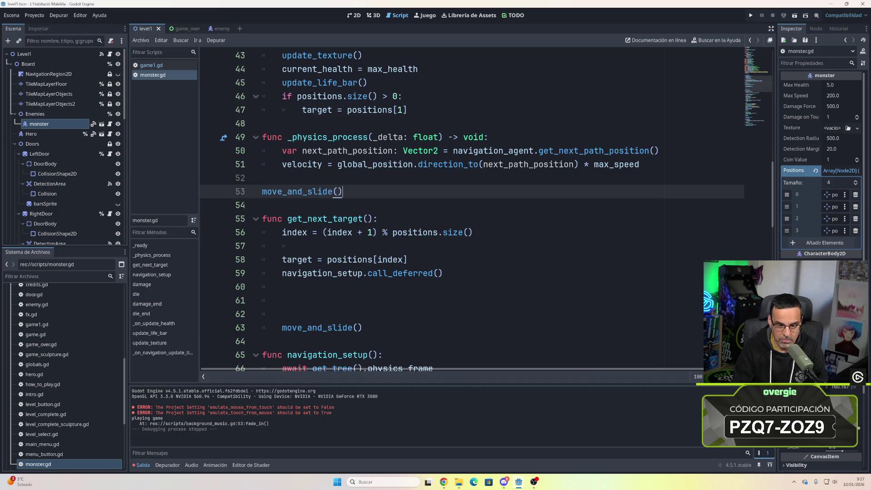
key("shift+Home")
key("Tab")
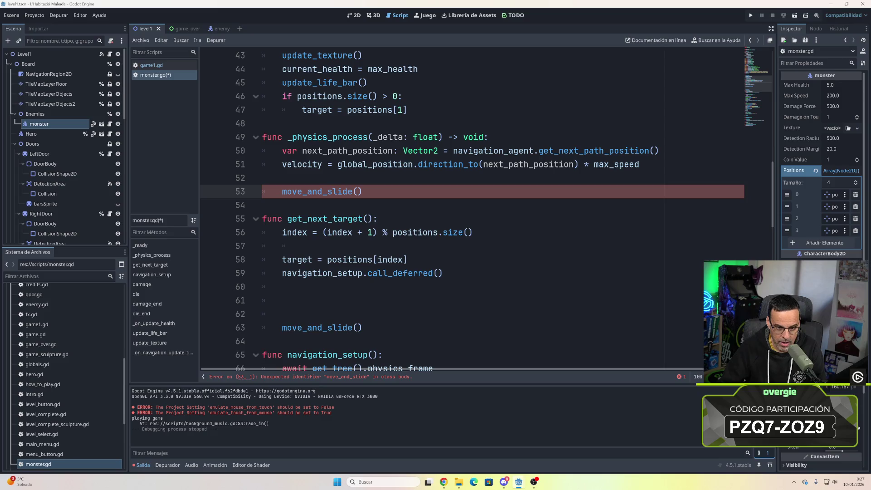
key("Left")
key("Down")
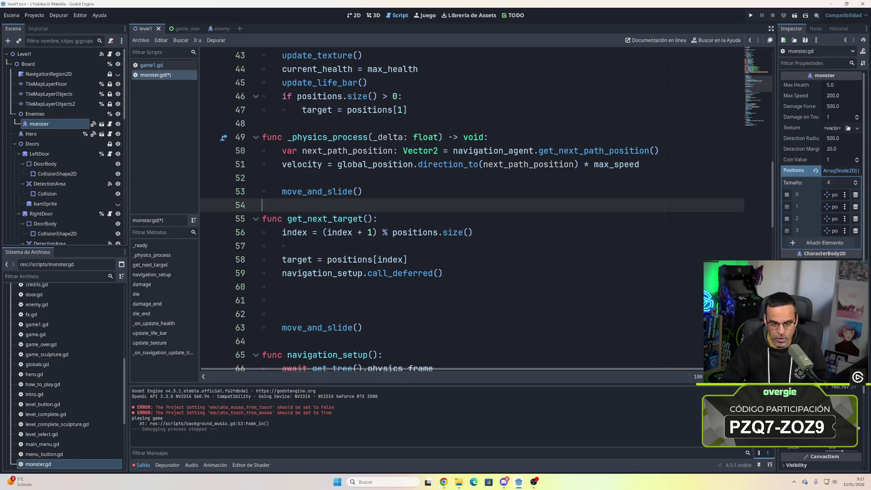
key("ctrl+s")
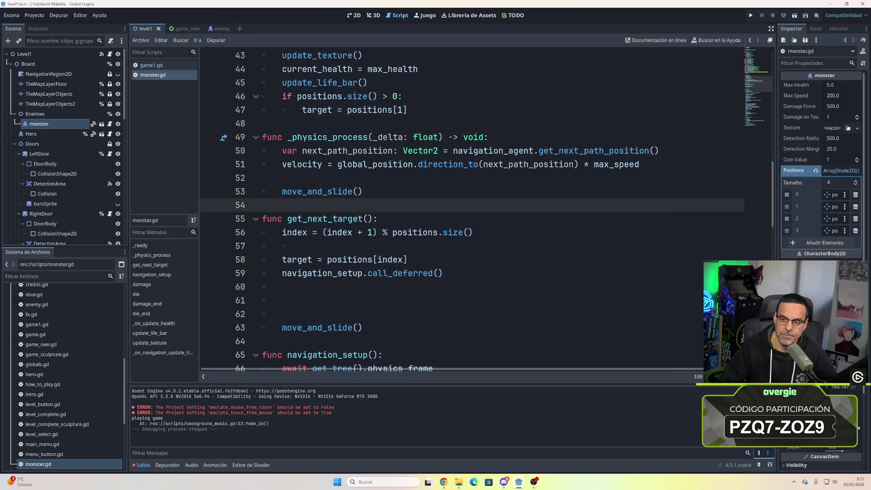
left_click(751, 15)
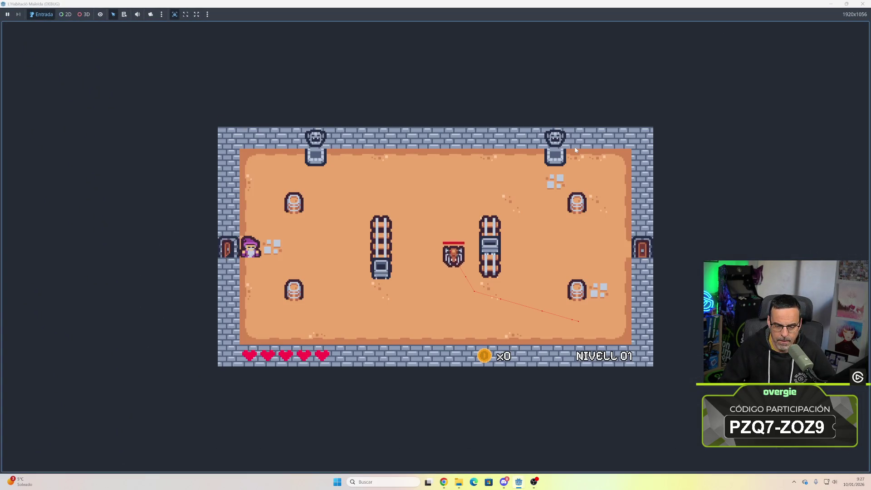
- Walk the hero right and down to watch the monster move, then close the game window
key("Right")
key("Down")
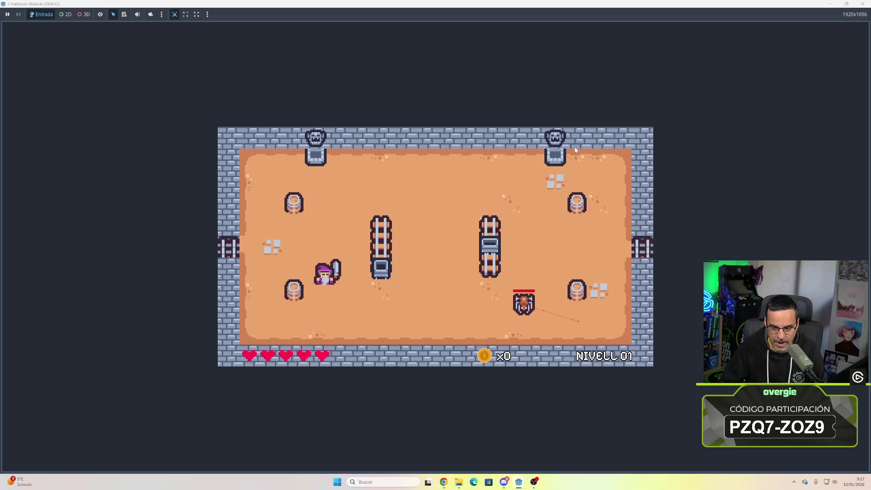
key("Right")
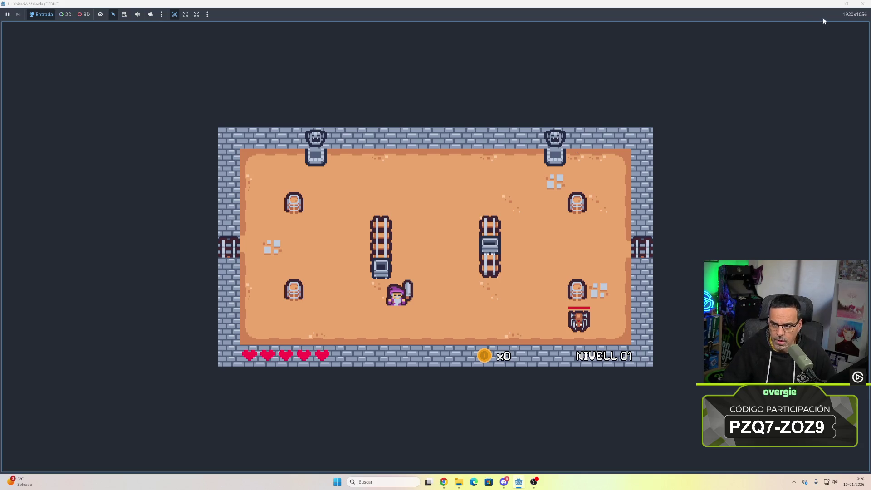
left_click(862, 3)
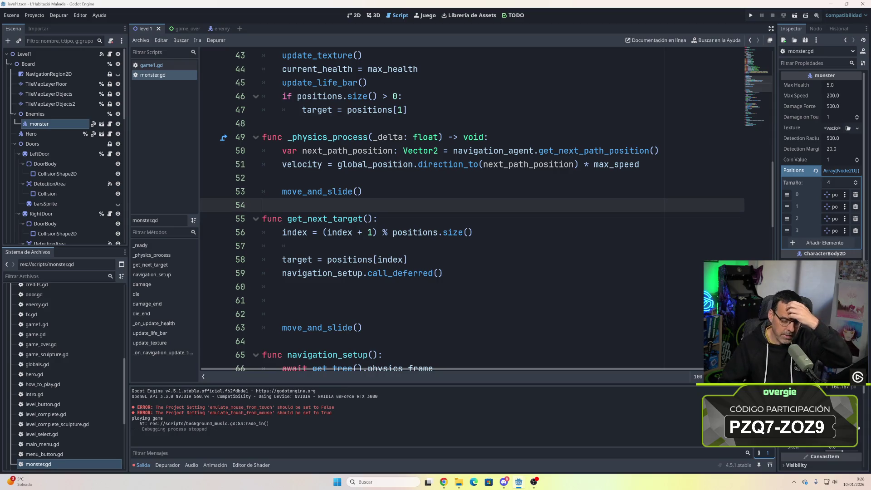
- Remove the blank line so move_and_slide() directly follows the velocity line
mouse_move(353, 195)
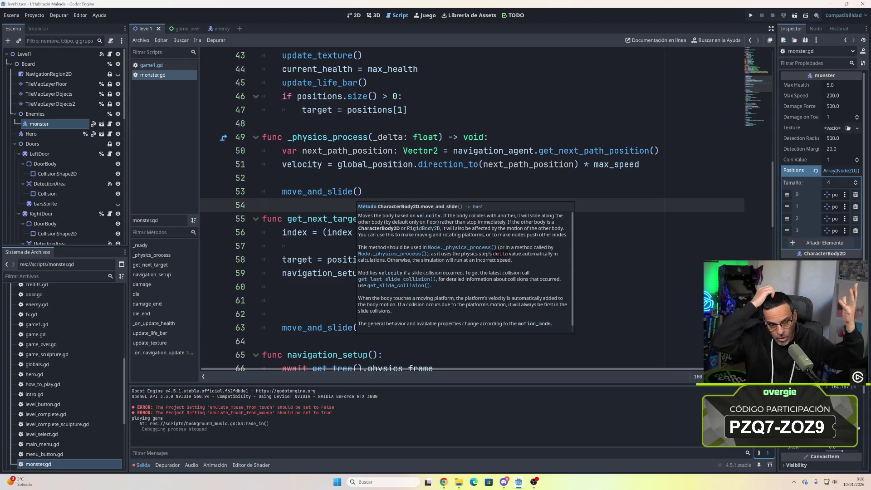
left_click(262, 177)
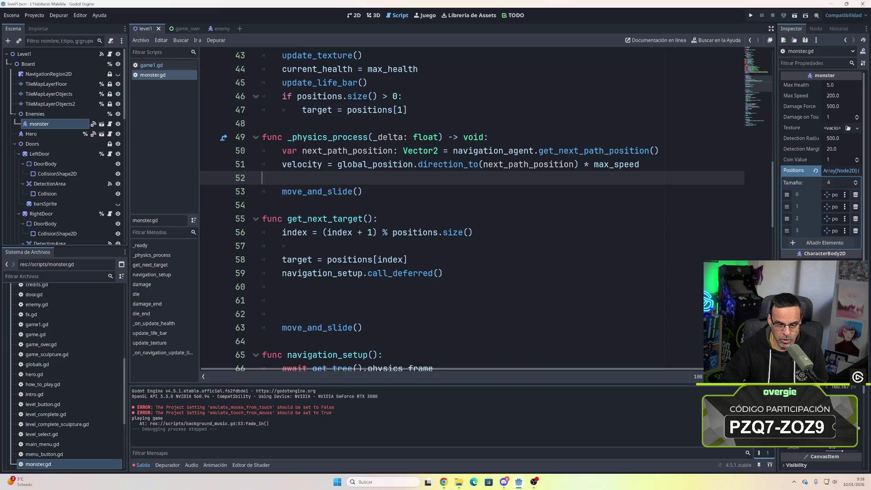
left_click(262, 206)
left_click(263, 178)
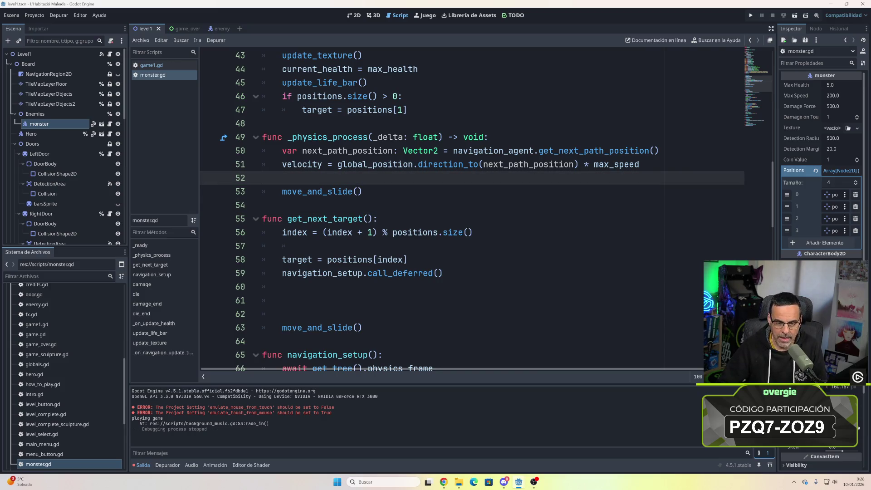
key("Delete")
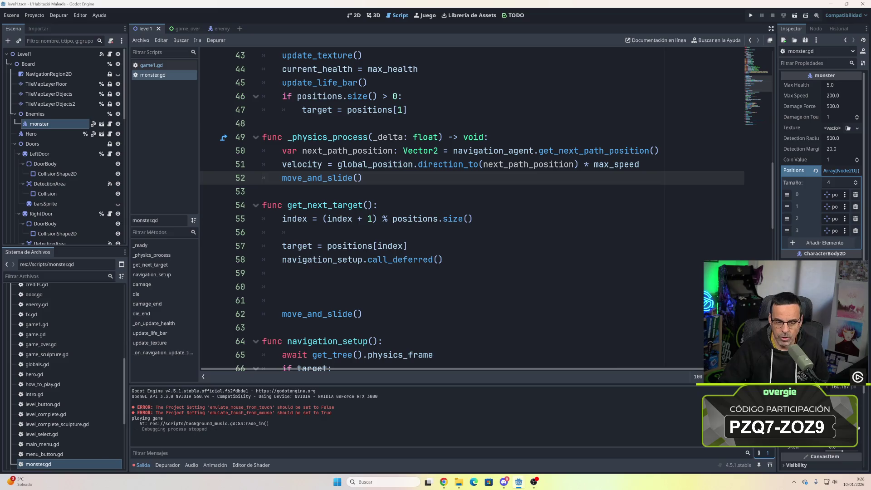
- Delete the stray move_and_slide() under get_next_target and add blank lines after that function
left_click(282, 287)
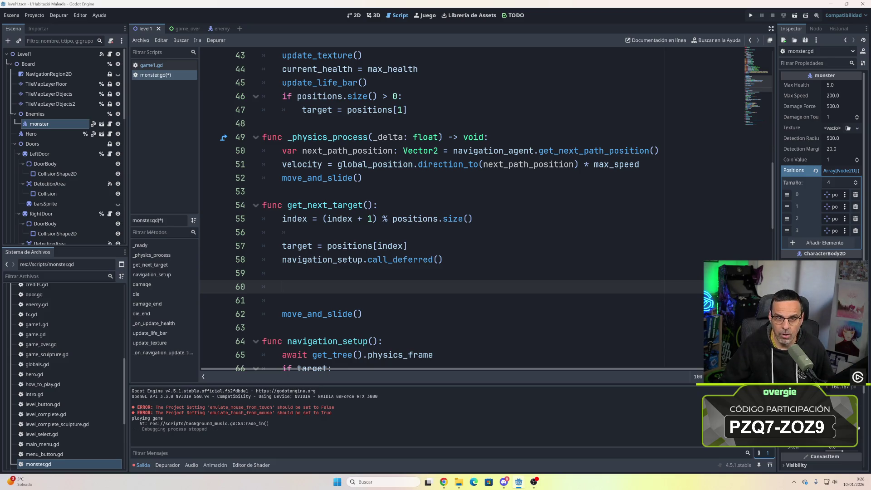
triple_click(262, 314)
key("BackSpace")
key("BackSpace")
key("BackSpace")
key("BackSpace")
key("BackSpace")
key("BackSpace")
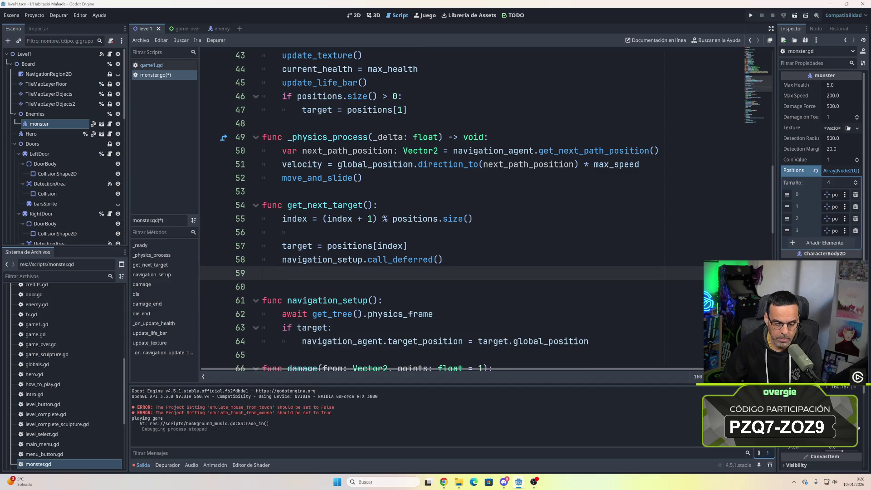
left_click(262, 273)
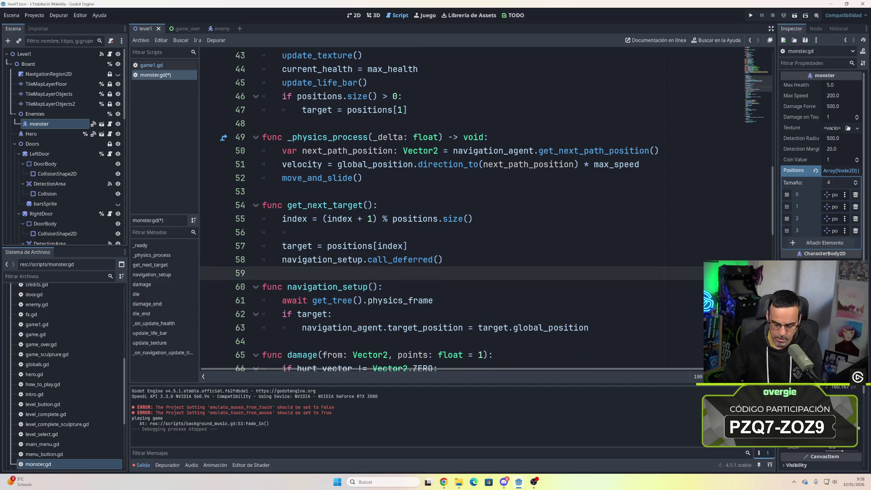
key("Return")
key("Return")
key("Up")
key("Up")
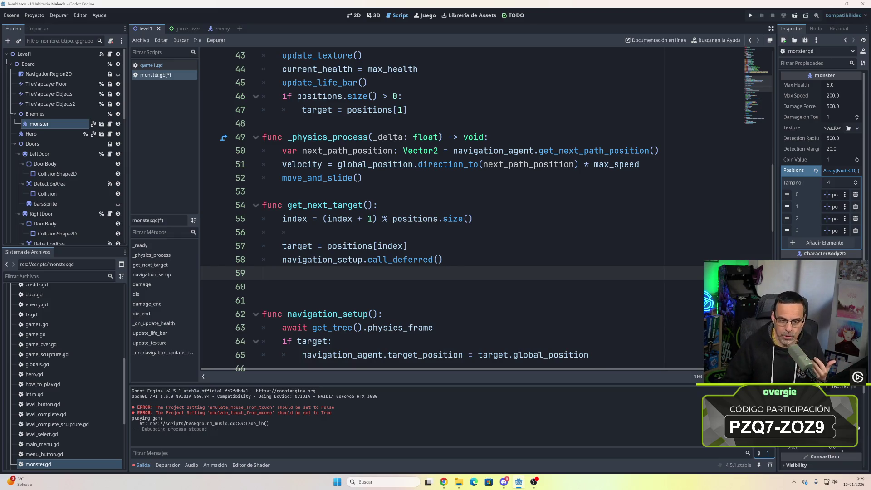
scroll(452, 209, "up", 2)
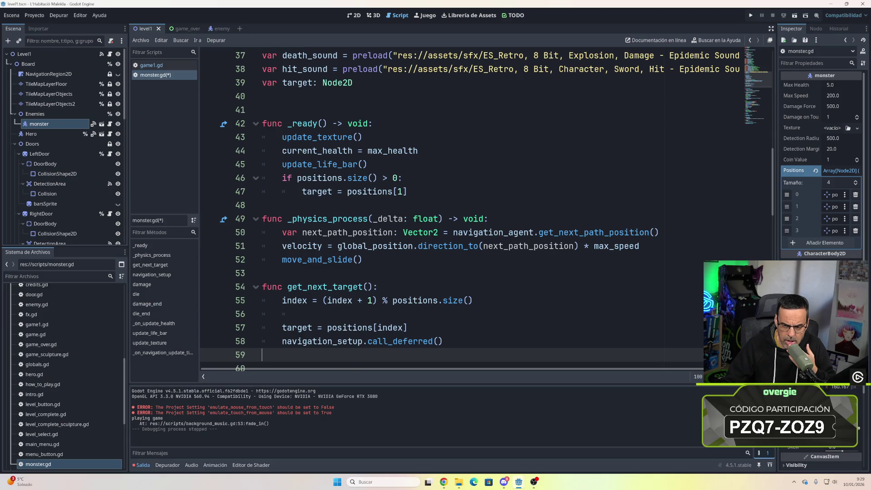
left_click(576, 232)
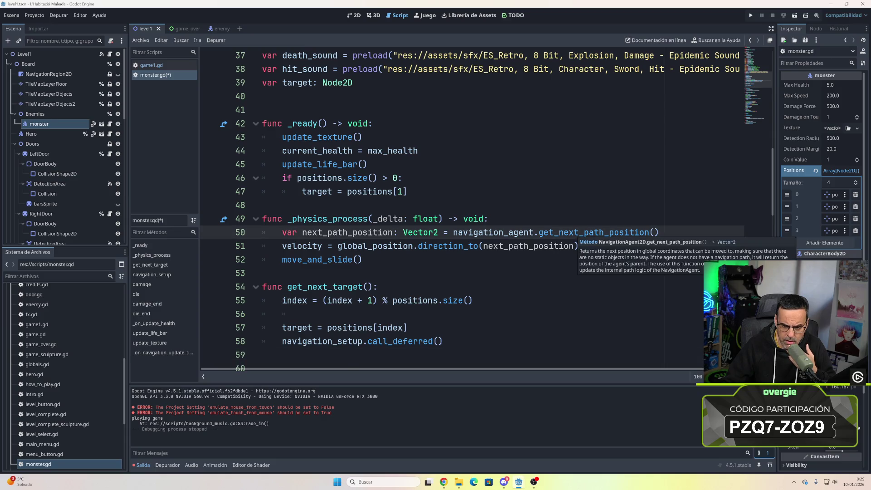
scroll(577, 232, "down", 13)
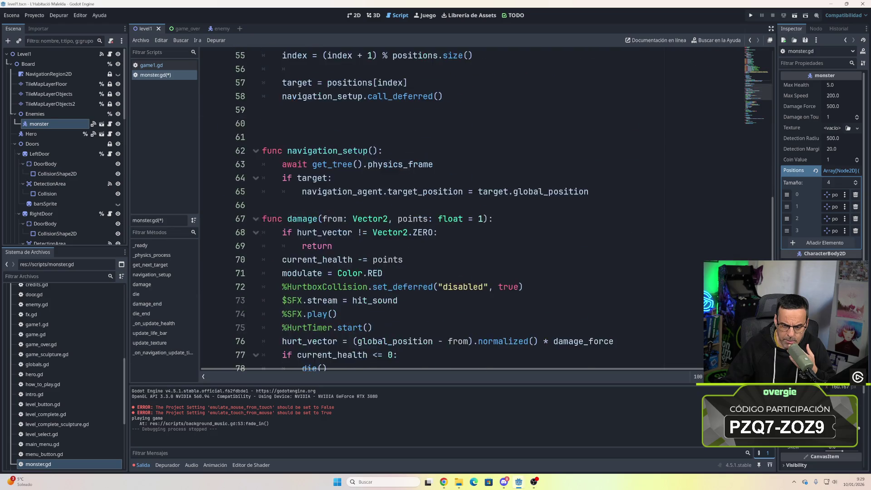
scroll(576, 232, "down", 5)
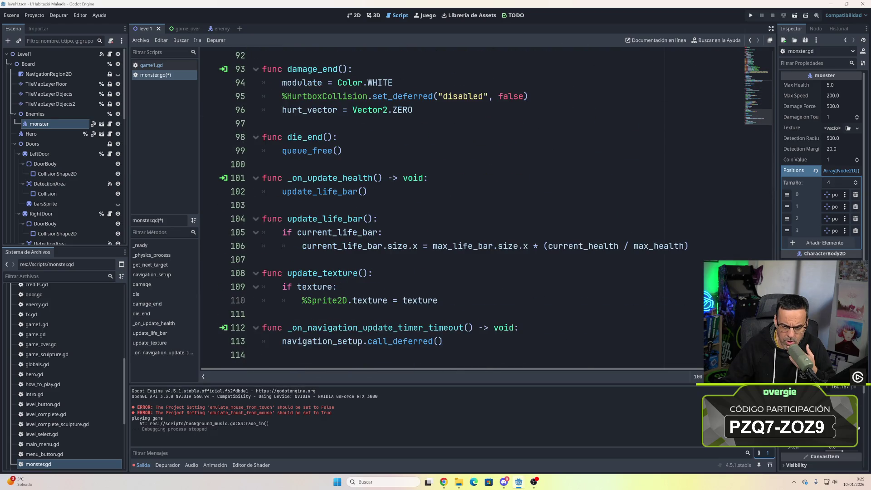
scroll(577, 233, "up", 13)
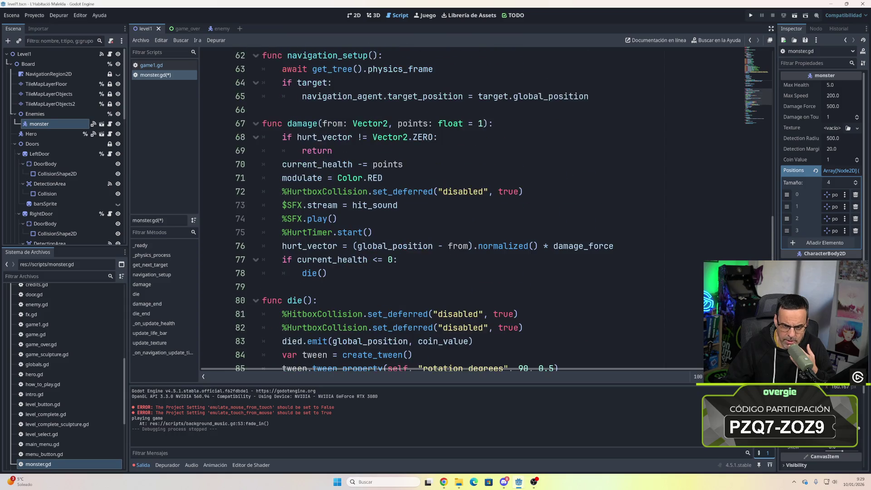
scroll(577, 181, "up", 2)
left_click(577, 97)
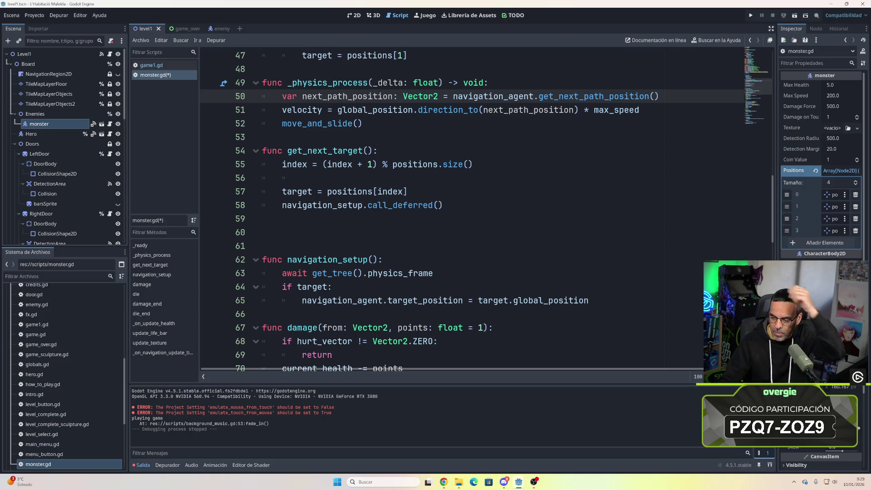
scroll(577, 96, "up", 5)
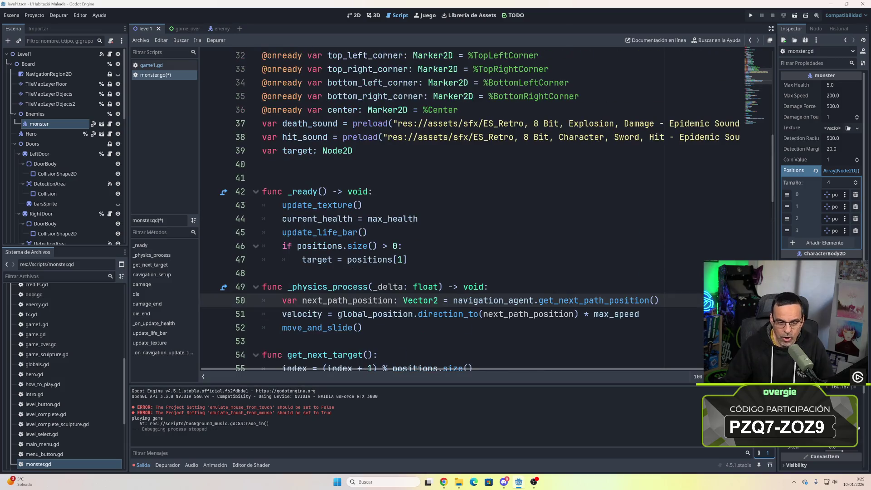
scroll(453, 204, "down", 4)
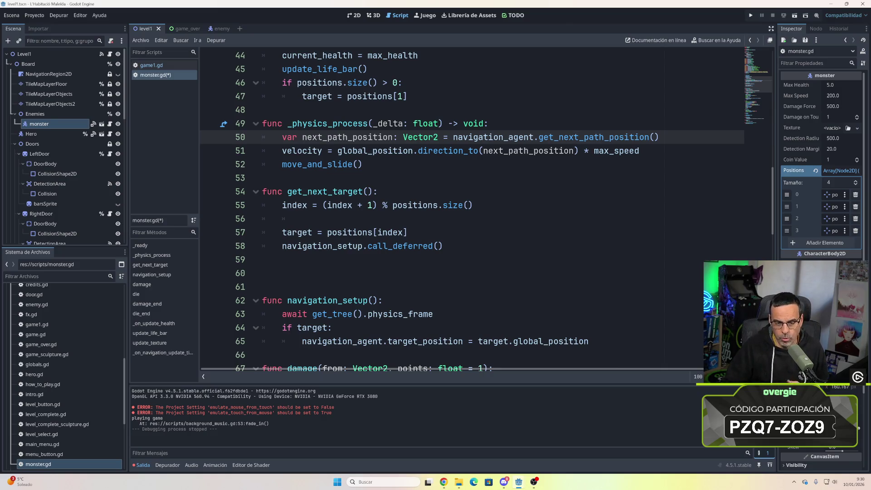
scroll(486, 208, "up", 2)
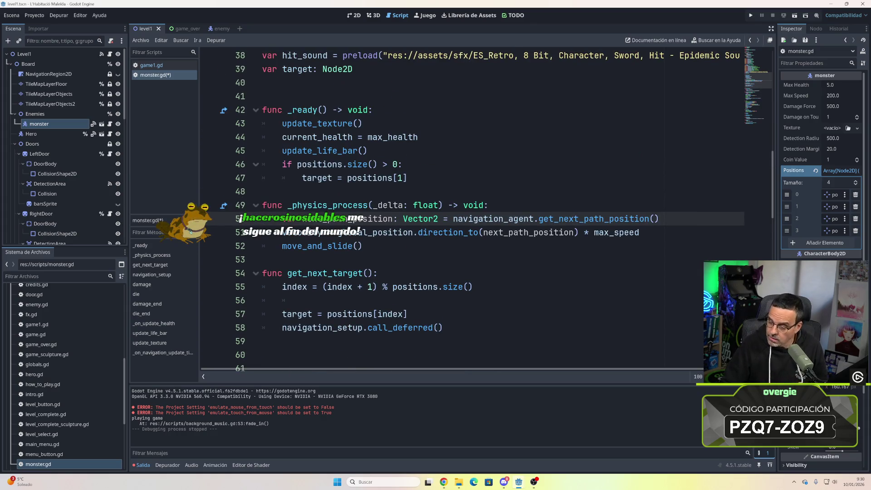
mouse_move(328, 178)
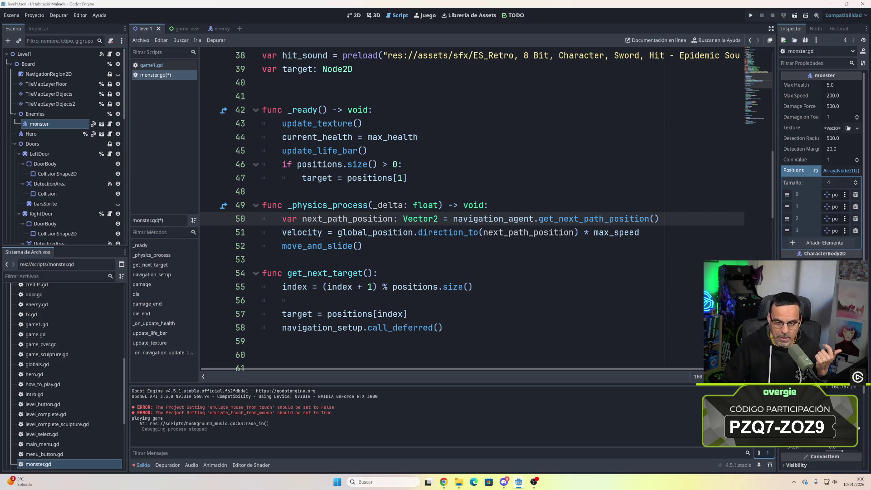
left_click(262, 246)
- Open blank lines above move_and_slide() and type 'if' on new line 53
key("Return")
key("Return")
key("Return")
key("Up")
left_click(262, 260)
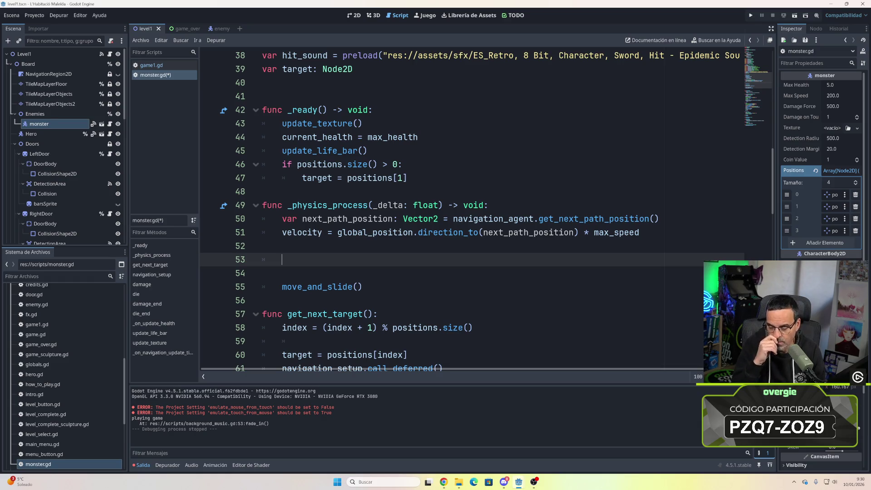
type("if")
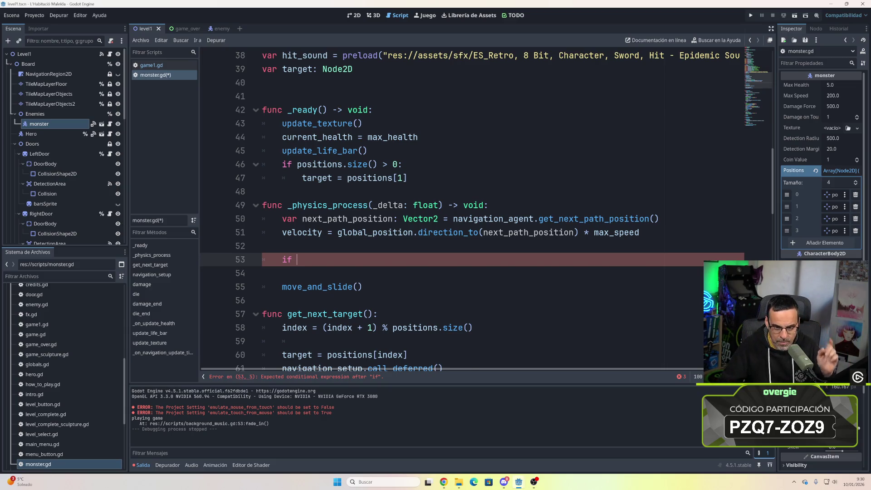
- Write the condition 'global_position = position' on line 53
scroll(472, 208, "up", 8)
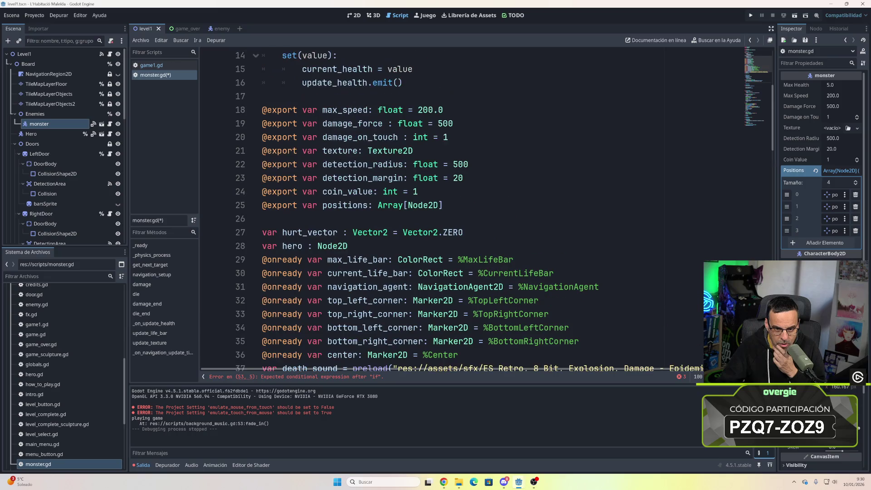
scroll(472, 209, "up", 4)
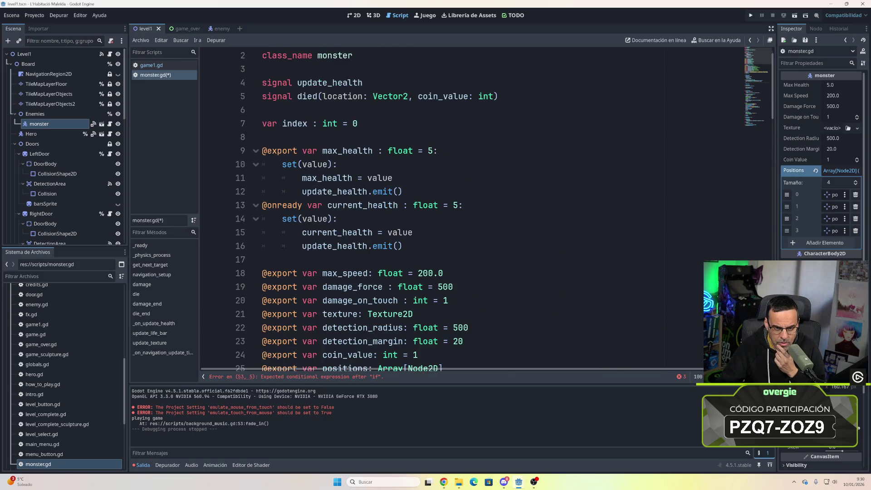
scroll(472, 208, "up", 1)
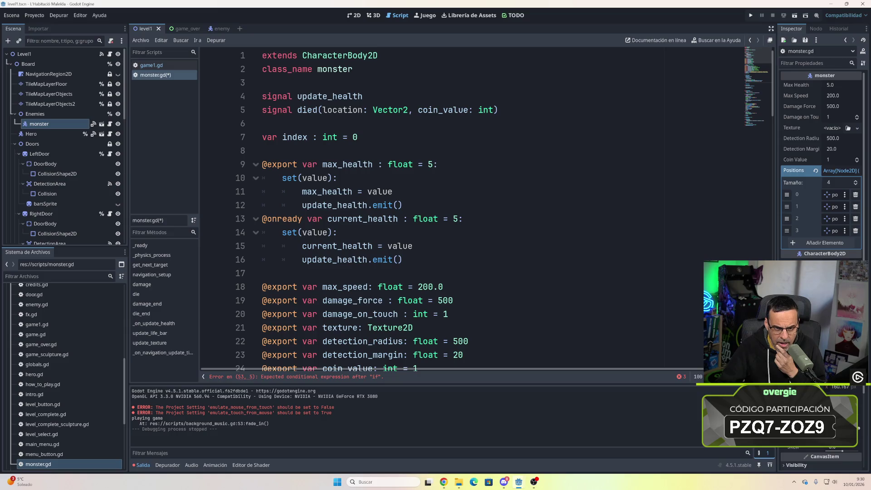
scroll(472, 209, "down", 13)
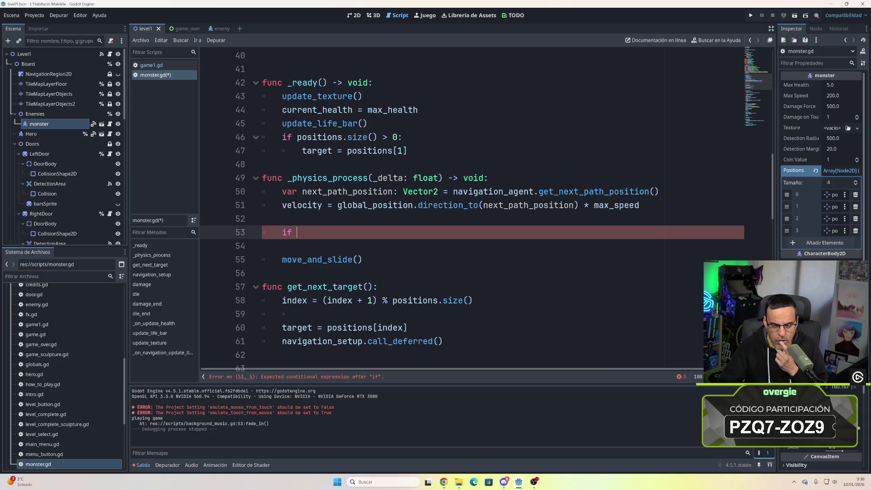
type("global")
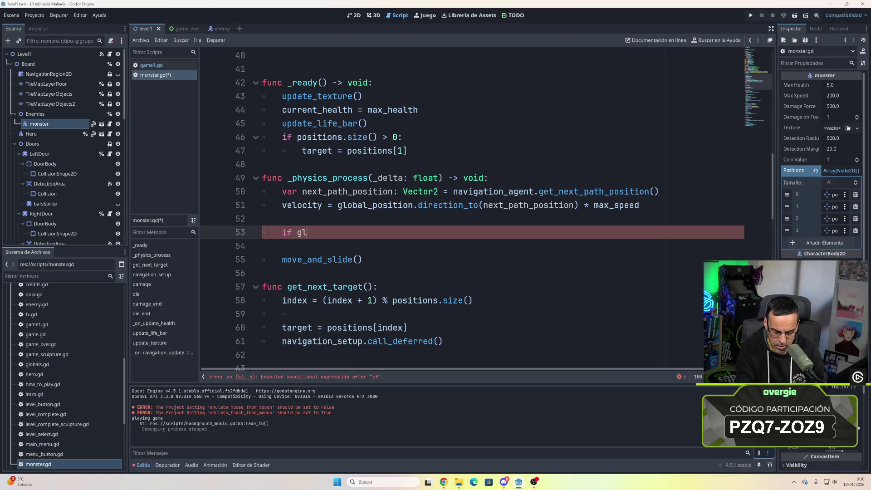
key("Return")
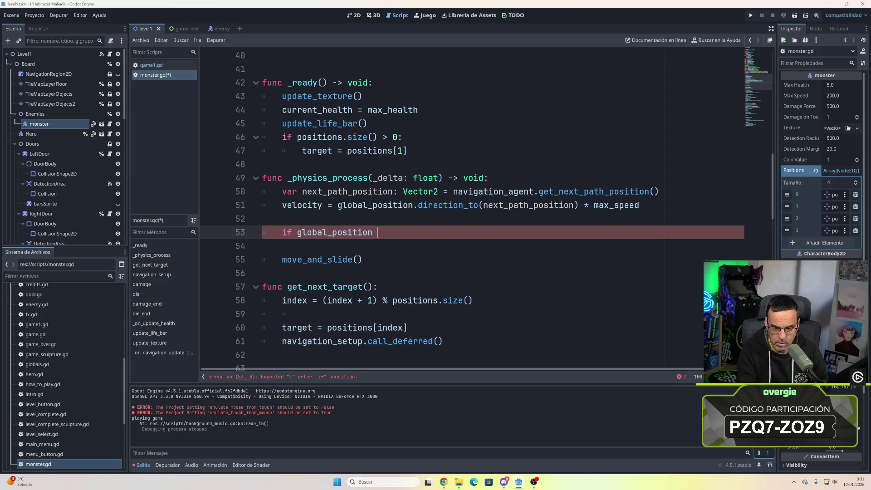
type("=")
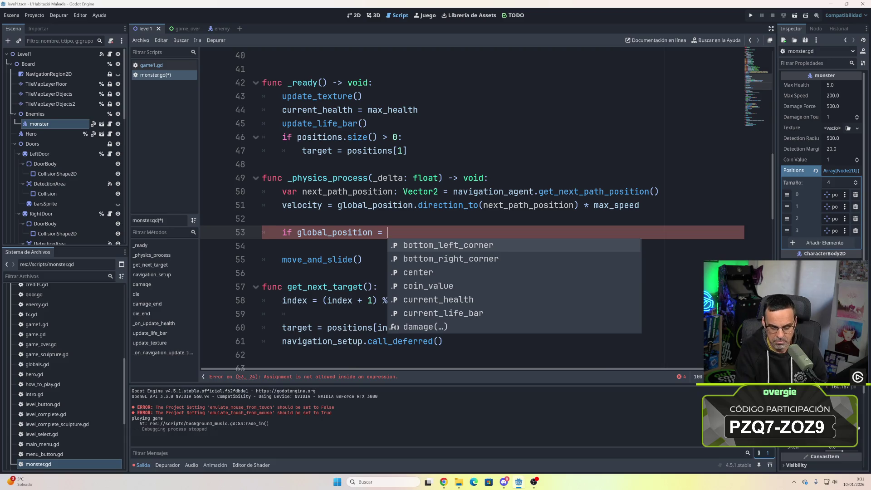
type(" position")
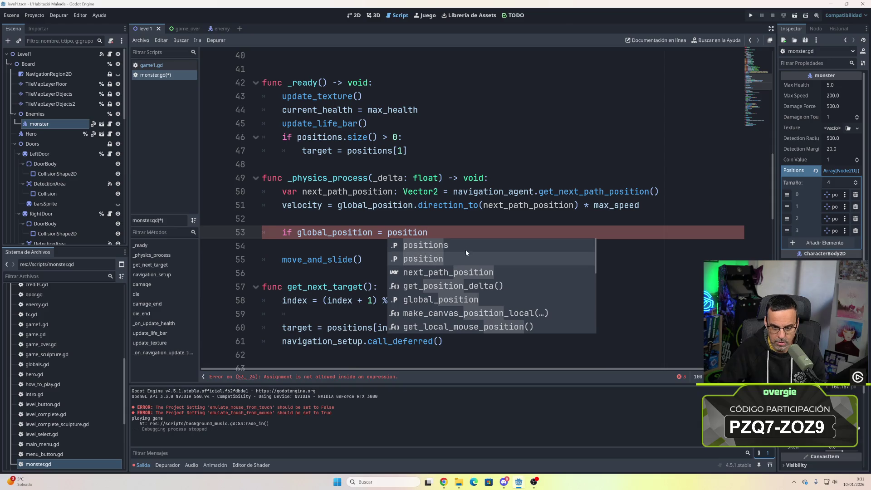
left_click(349, 259)
- End the if line with ':' and call get_next_target() inside its block
left_click(263, 246)
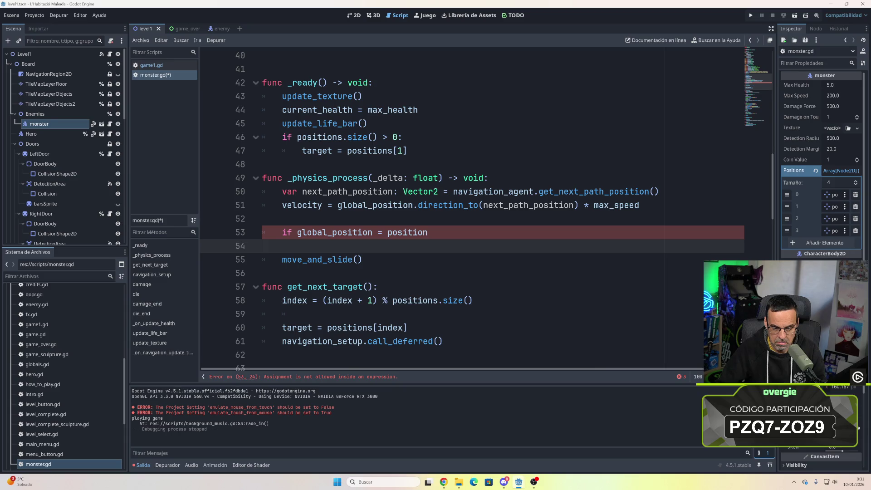
left_click(429, 232)
type(":")
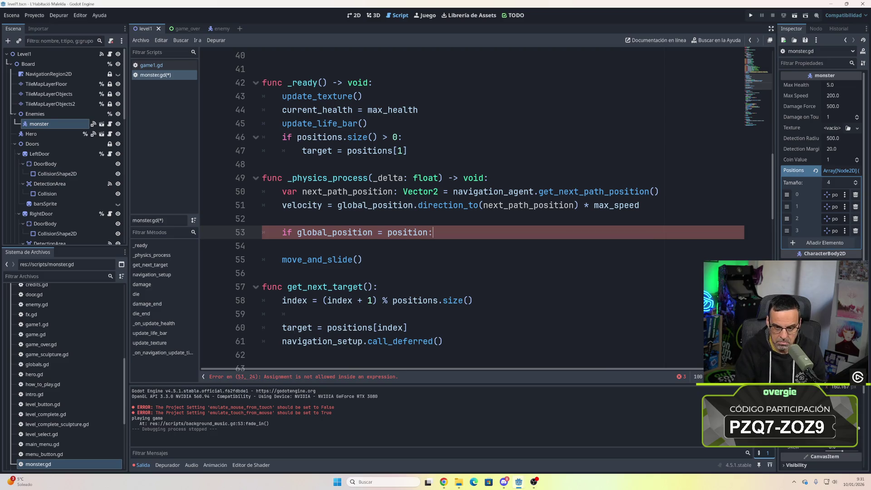
key("Return")
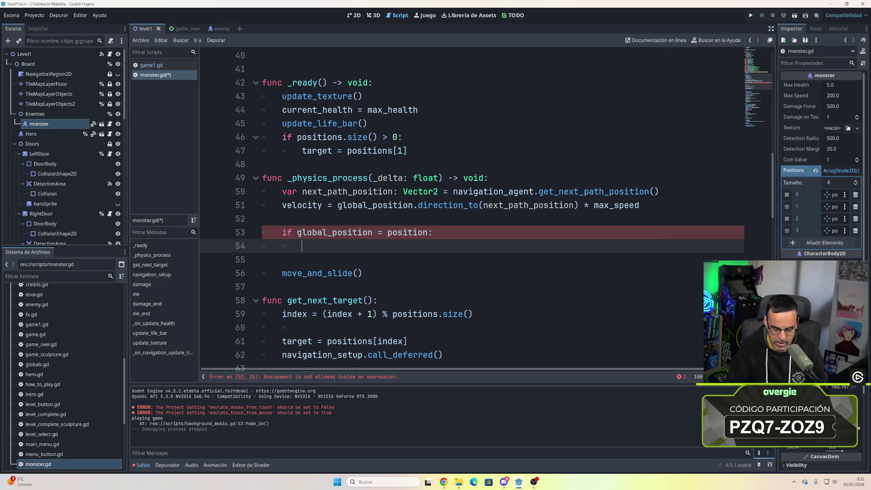
type("get_")
key("Return")
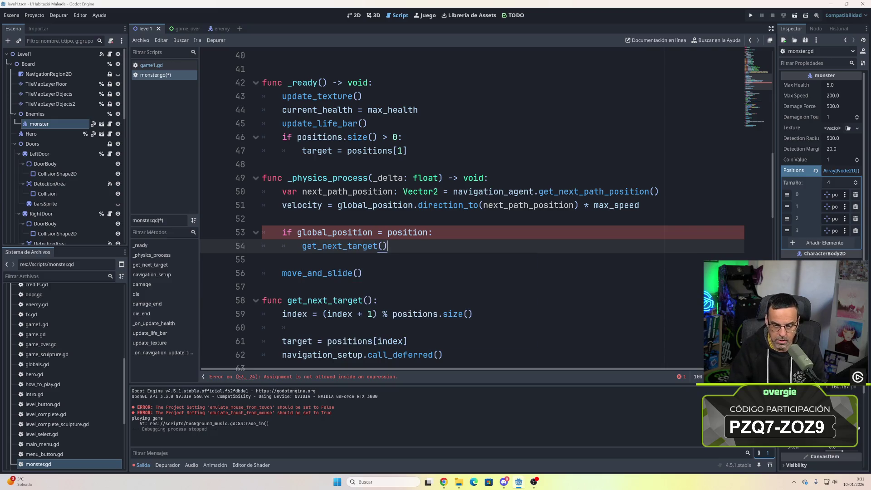
key("Down")
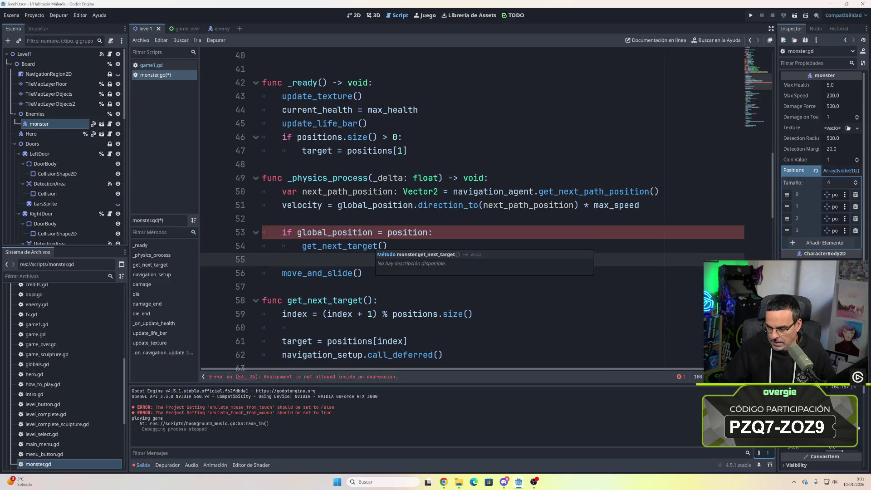
- Change the '=' on line 53 to '==' to fix the assignment error
left_click(384, 232)
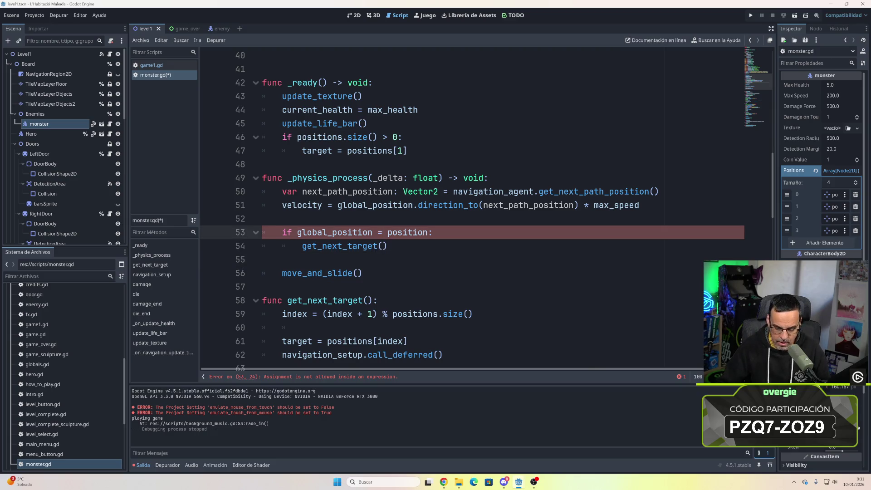
type("=")
left_click(263, 259)
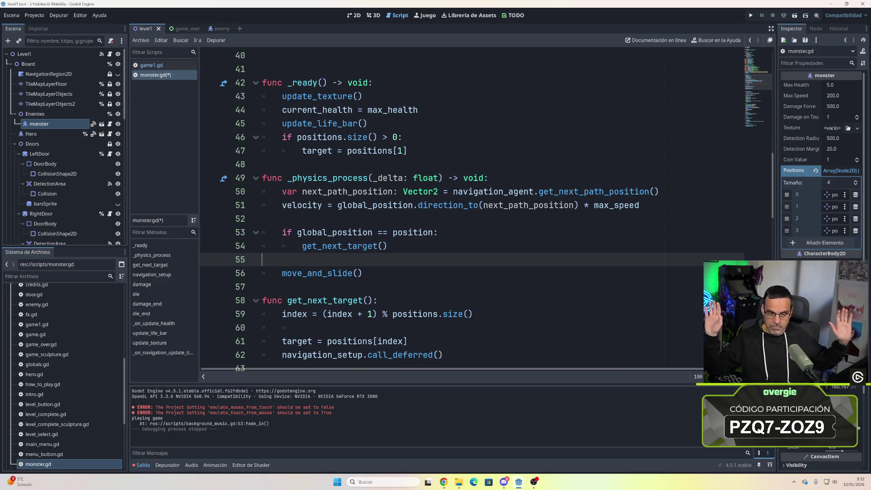
- Save monster.gd, run the game, walk the hero with D, then stop the game
key("ctrl+s")
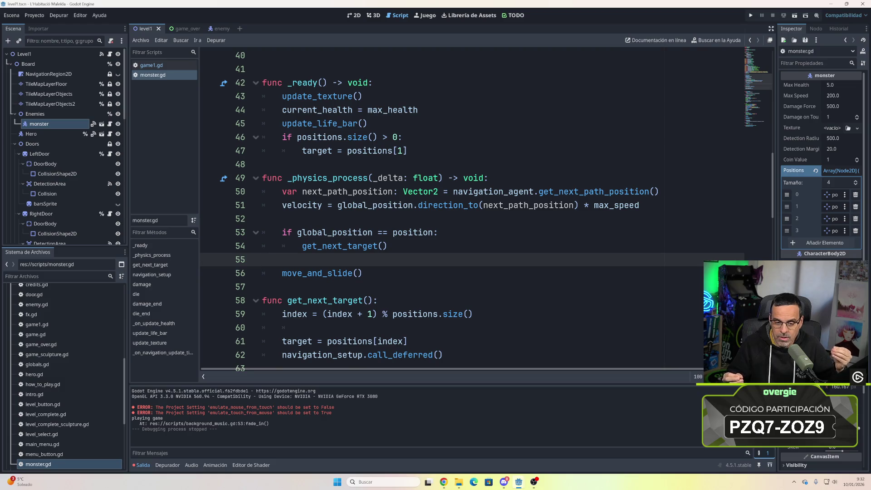
scroll(487, 211, "down", 1)
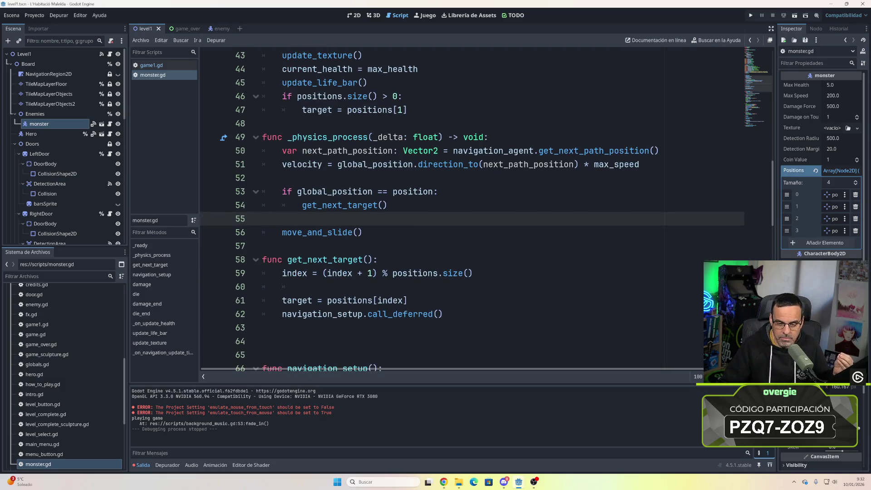
left_click(752, 18)
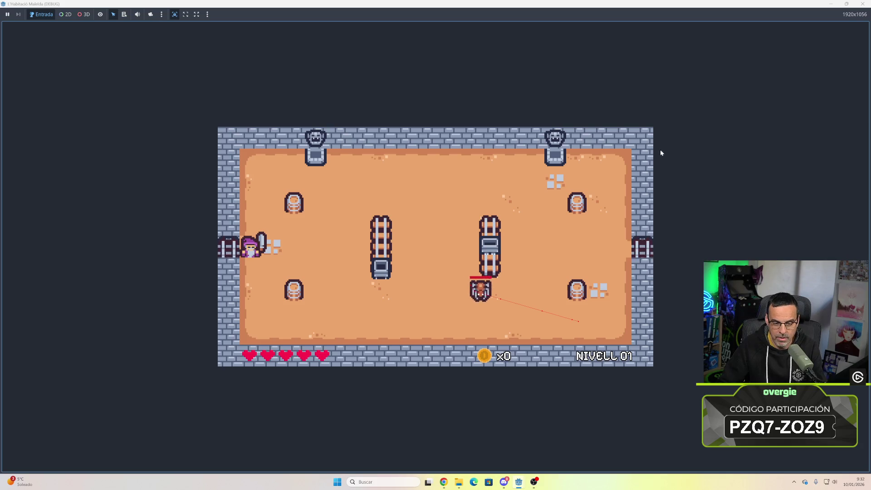
key("d")
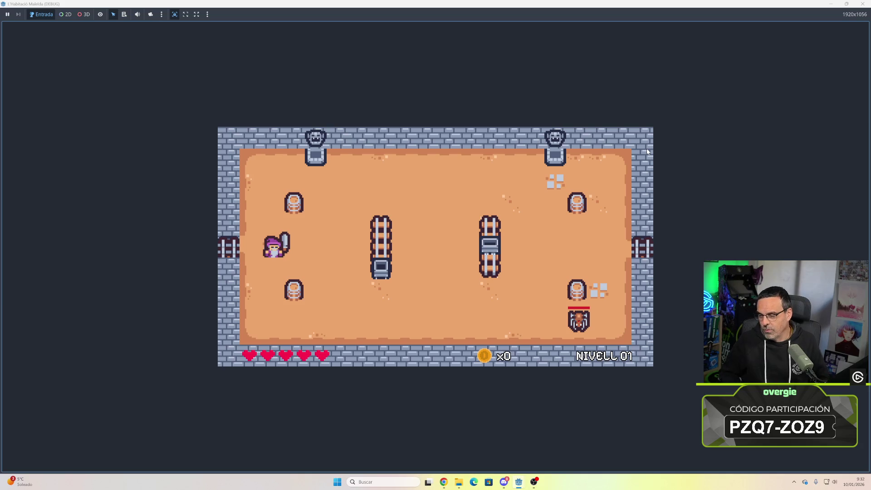
left_click(863, 4)
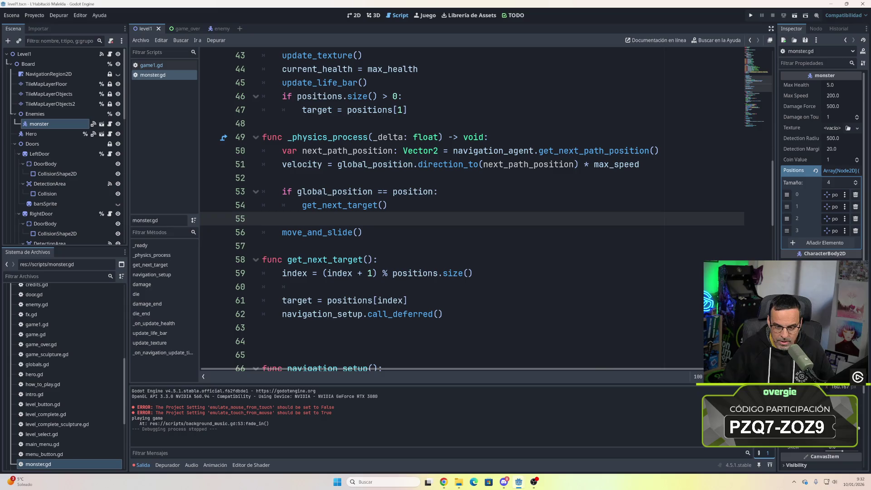
- Edit the line 53 condition, changing position to positions and then to target
left_click(438, 191)
type("s")
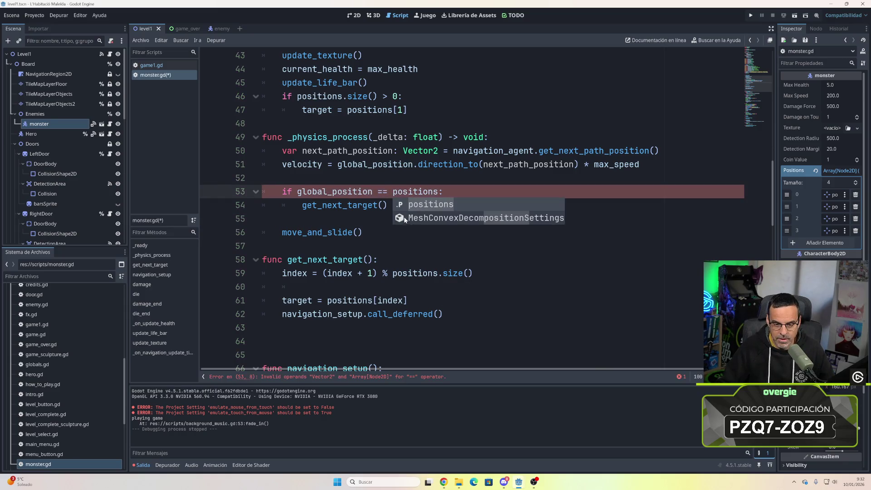
key("Escape")
key("Down")
key("Down")
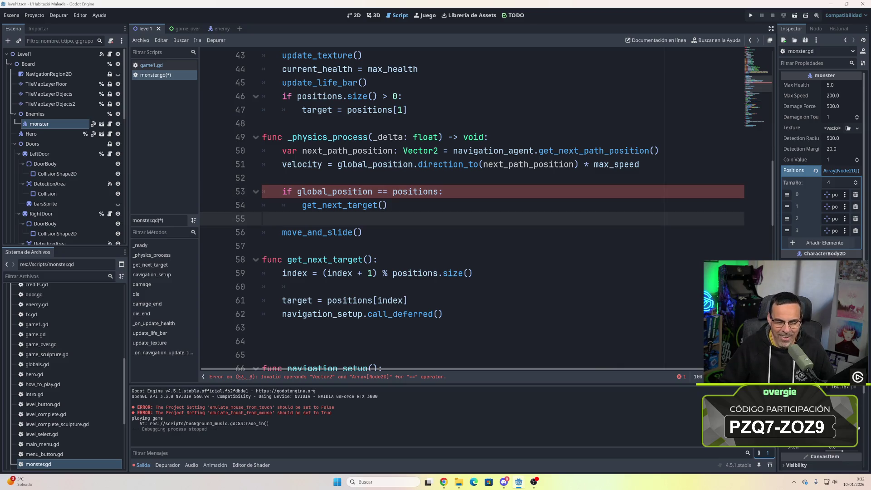
left_click(419, 191)
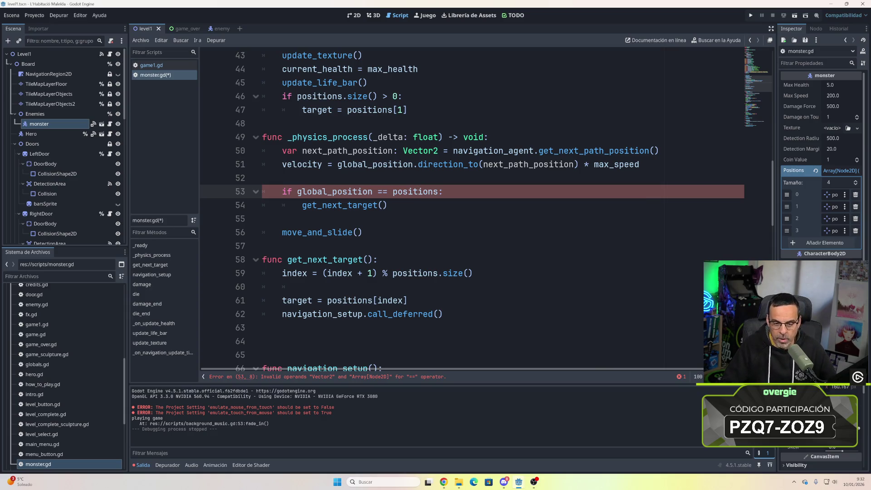
left_click(438, 192)
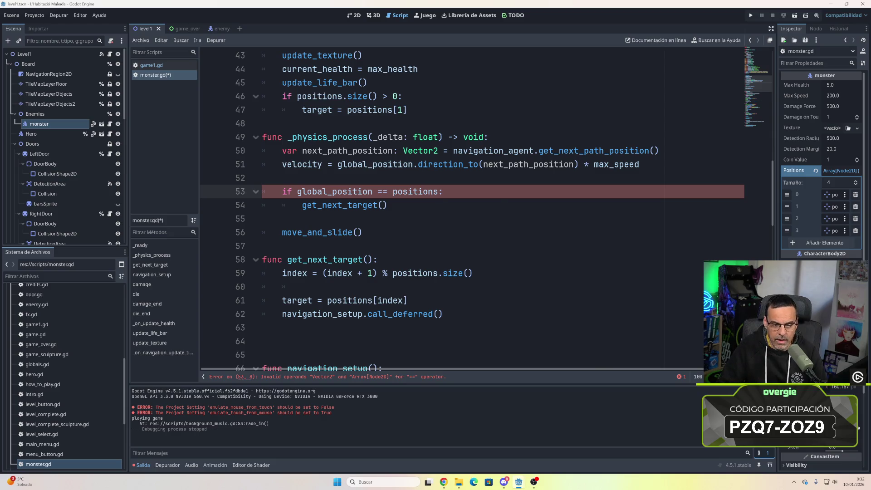
scroll(488, 211, "up", 2)
scroll(453, 211, "down", 1)
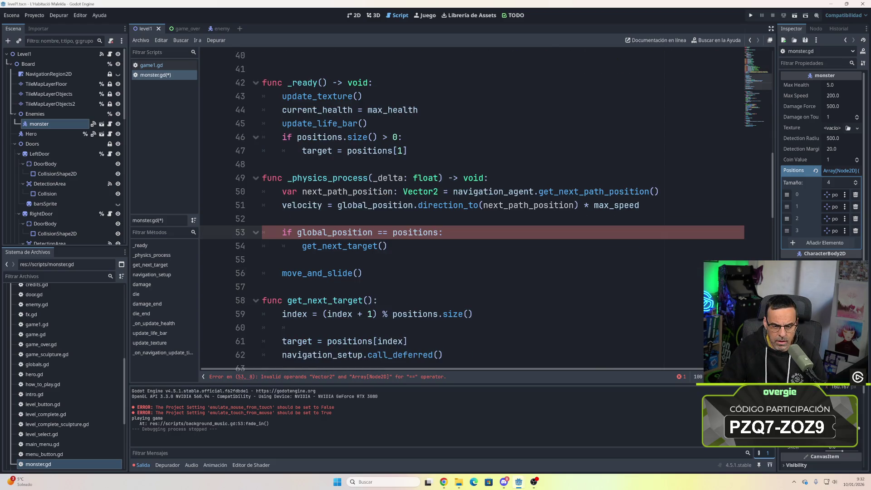
double_click(415, 233)
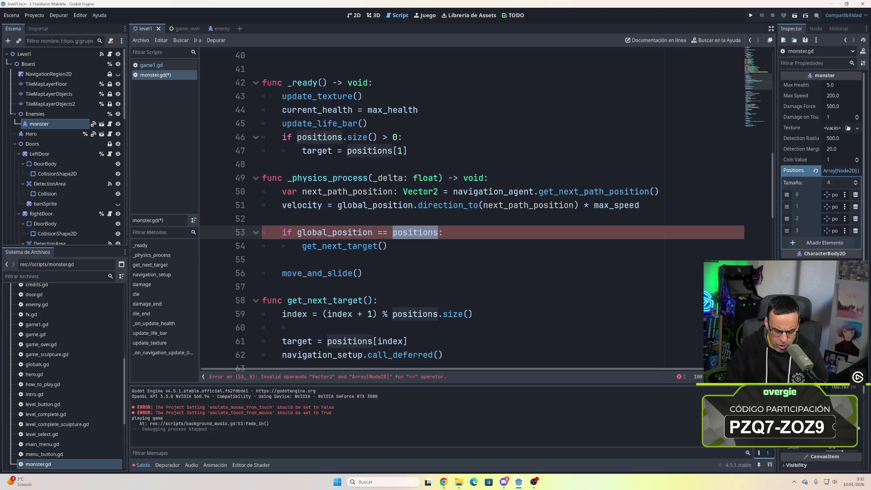
type("target")
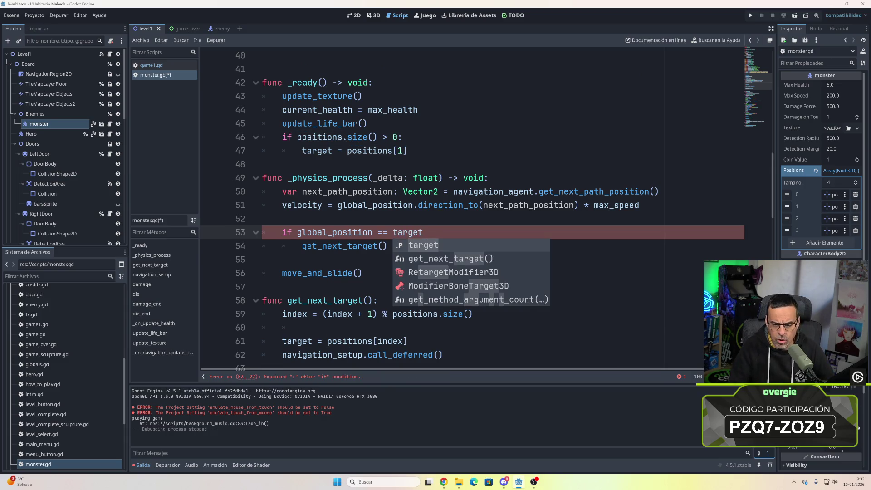
left_click(437, 273)
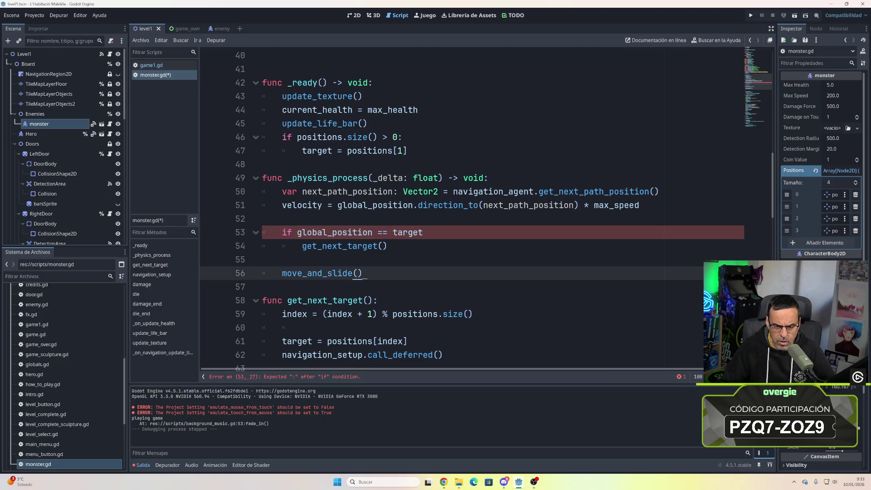
key("Up")
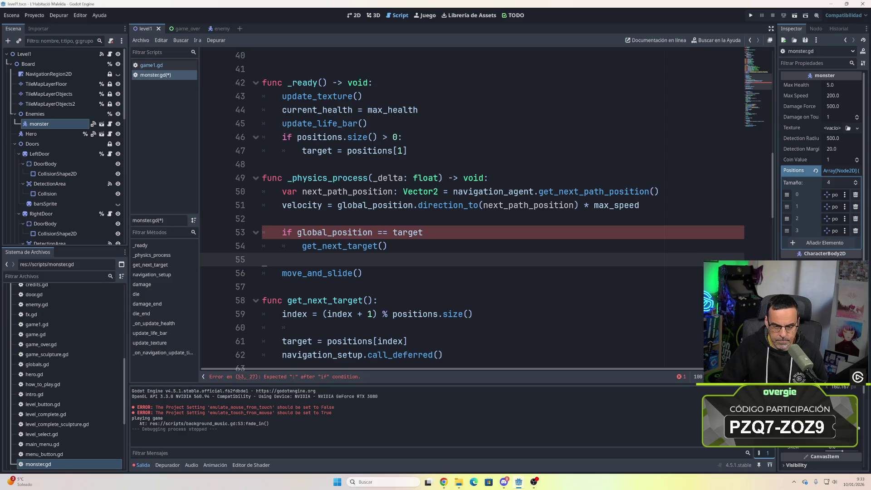
left_click(427, 233)
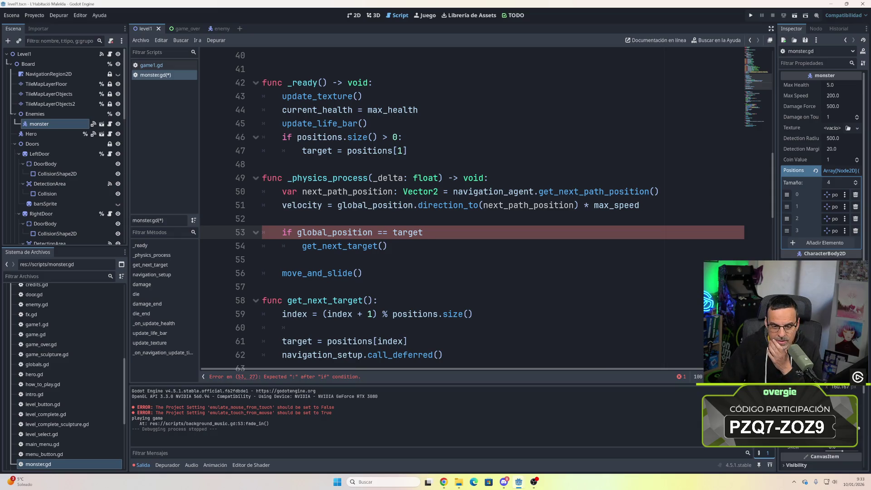
- Use positions[1] from line 47 in the line 53 condition and end it with ':'
left_click_drag(407, 151, 347, 151)
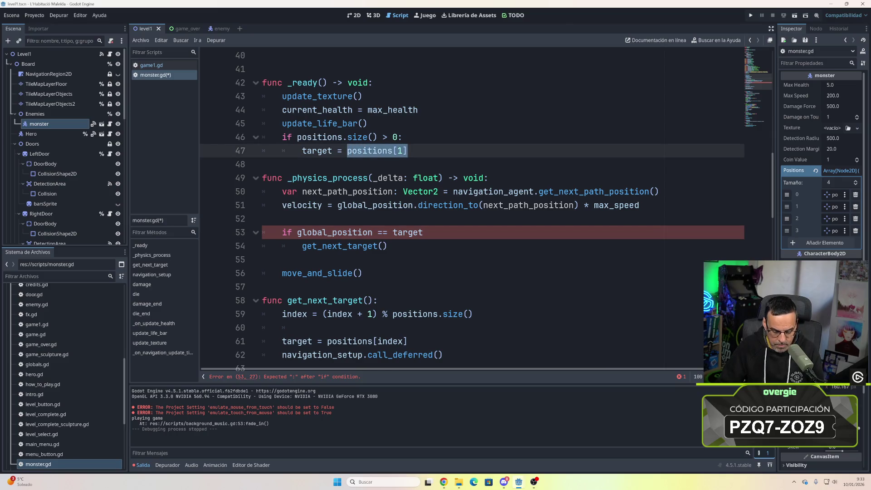
left_click(408, 234)
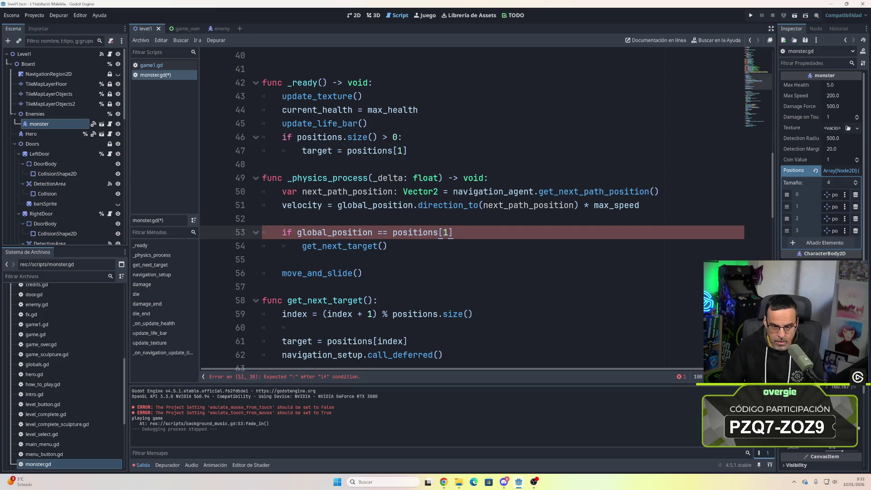
key("Down")
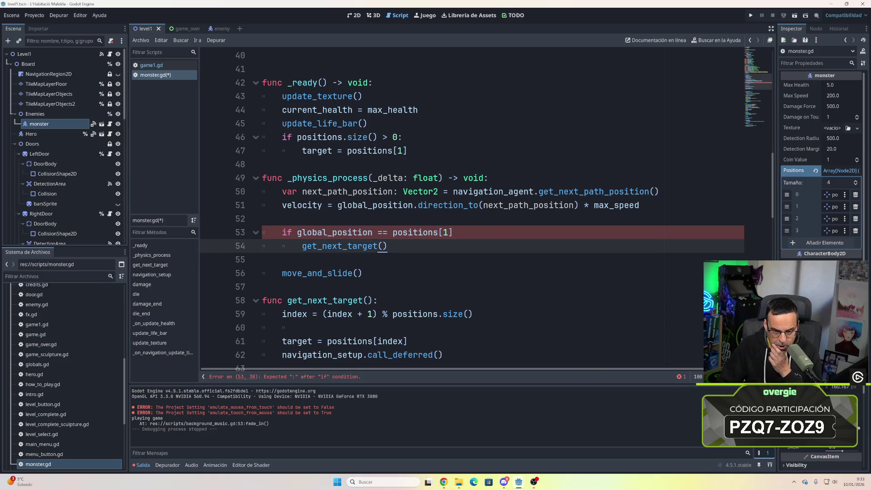
key("Up")
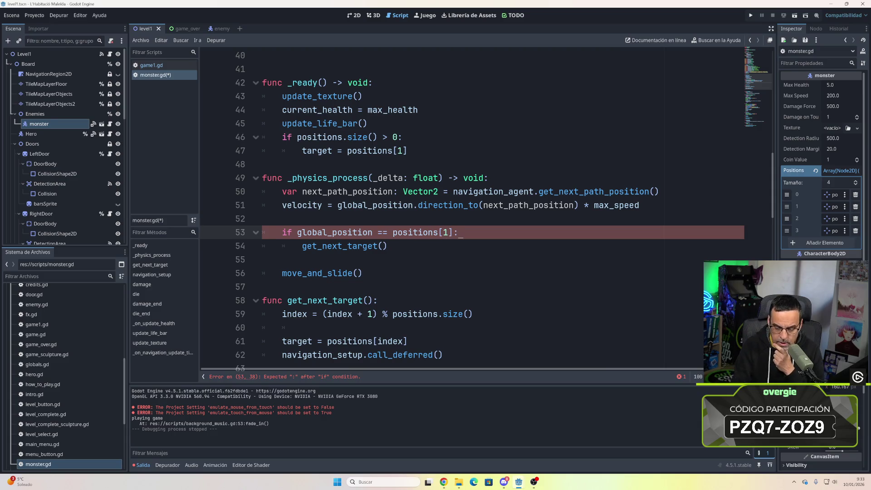
type(":")
key("Down")
key("Down")
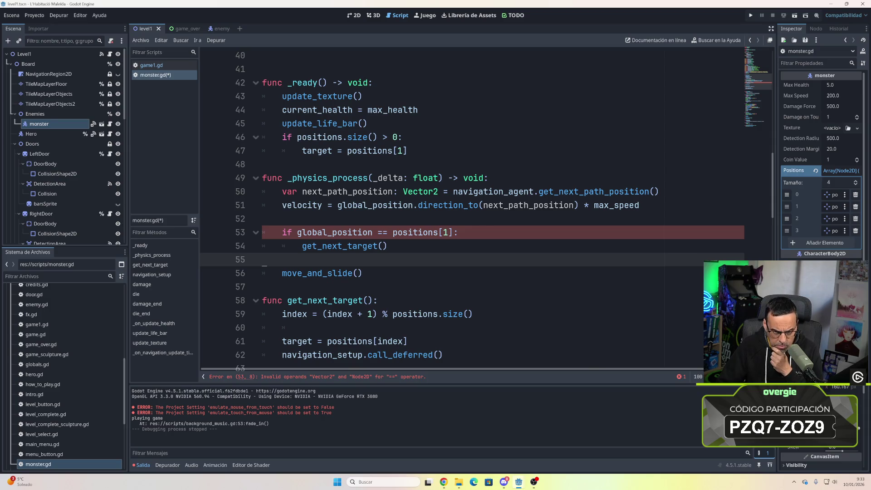
left_click(410, 235)
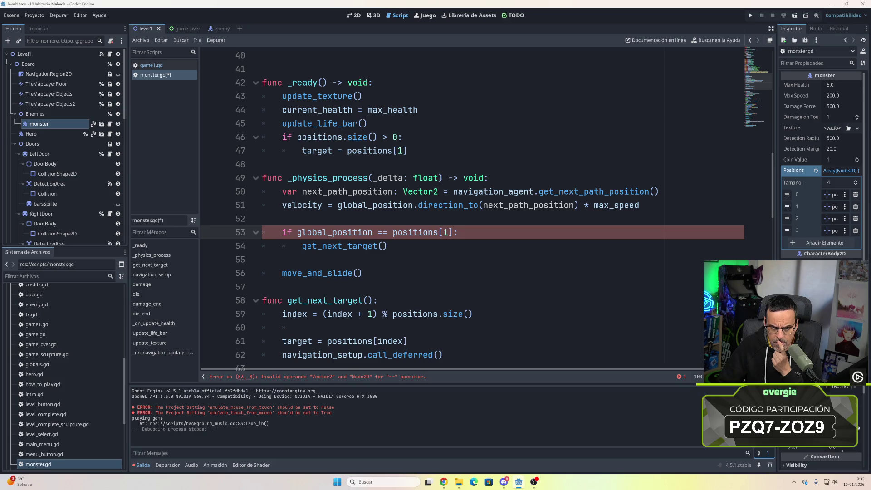
scroll(453, 209, "up", 7)
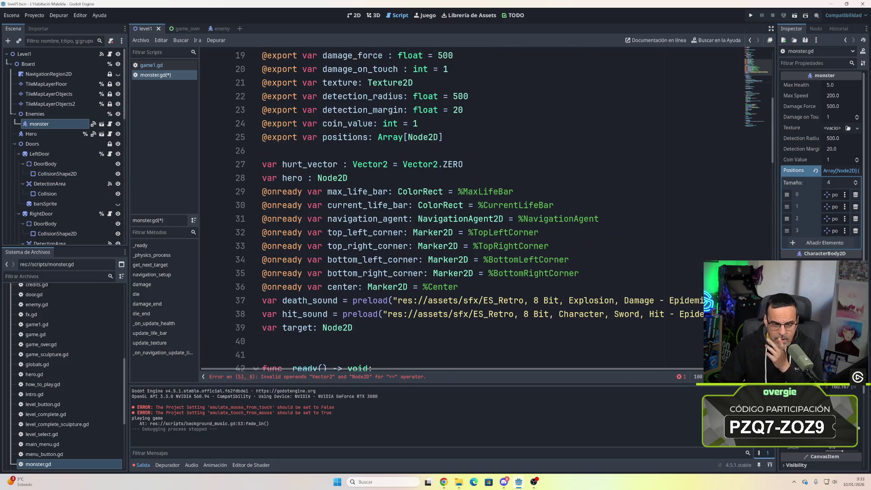
scroll(454, 209, "up", 2)
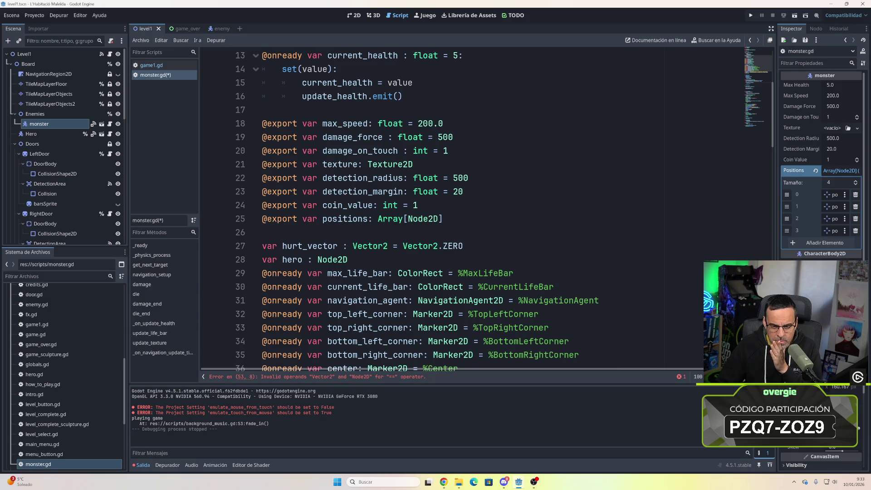
scroll(454, 209, "up", 1)
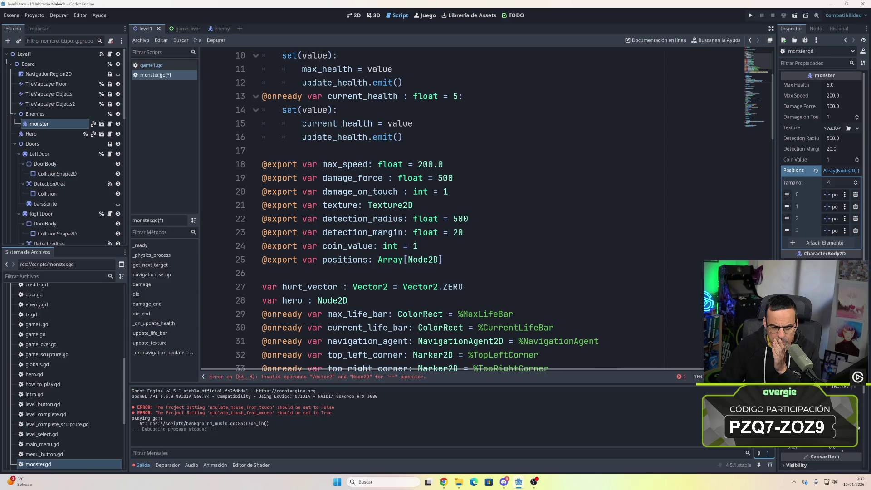
scroll(453, 208, "up", 2)
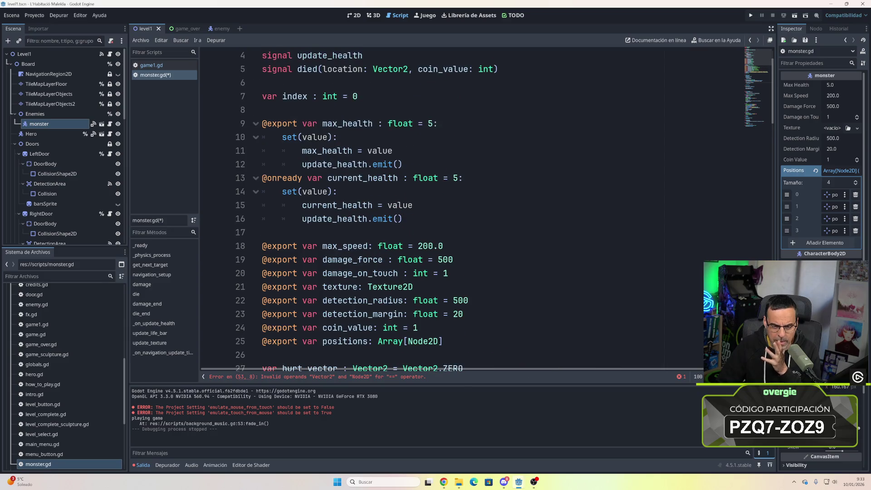
scroll(454, 208, "down", 3)
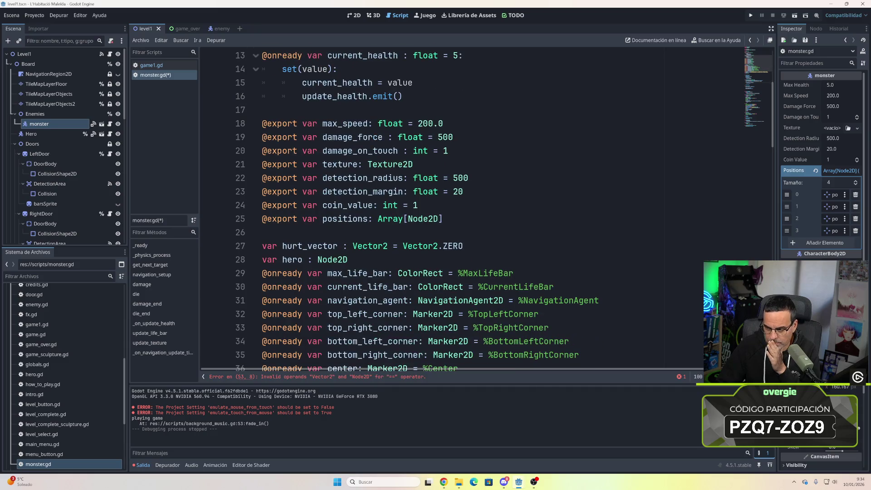
scroll(454, 209, "down", 1)
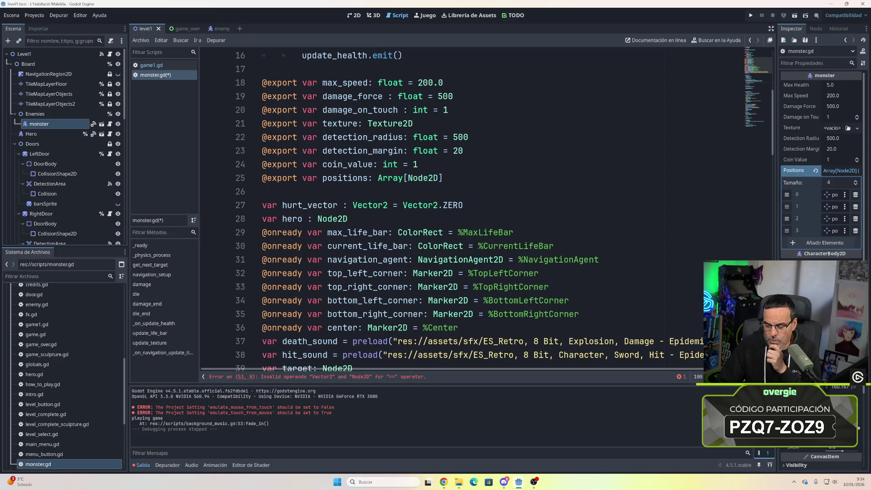
scroll(454, 209, "down", 6)
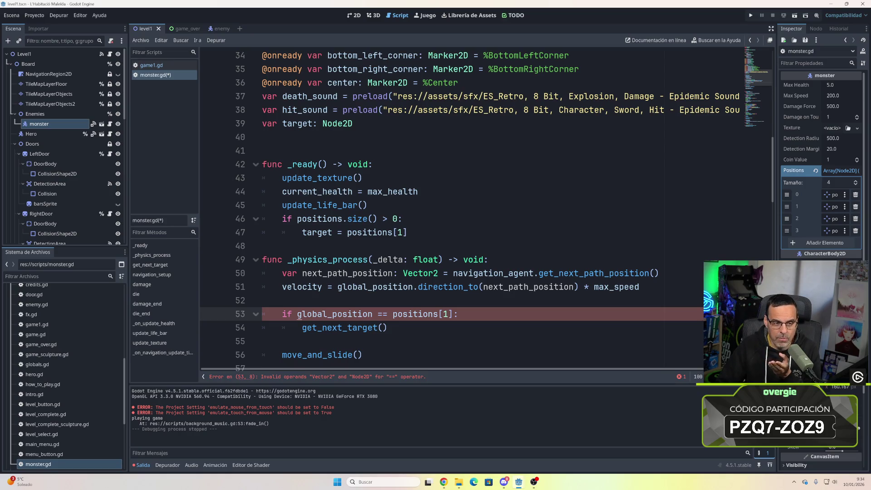
scroll(454, 208, "up", 10)
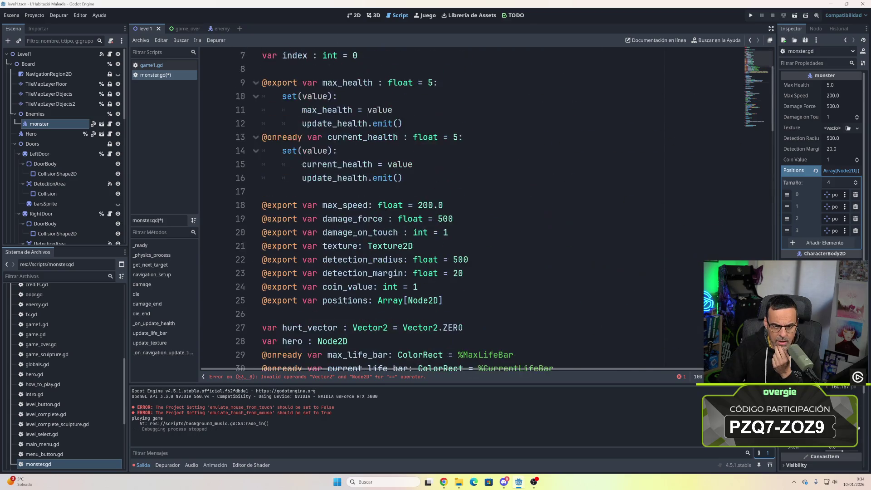
scroll(454, 208, "down", 12)
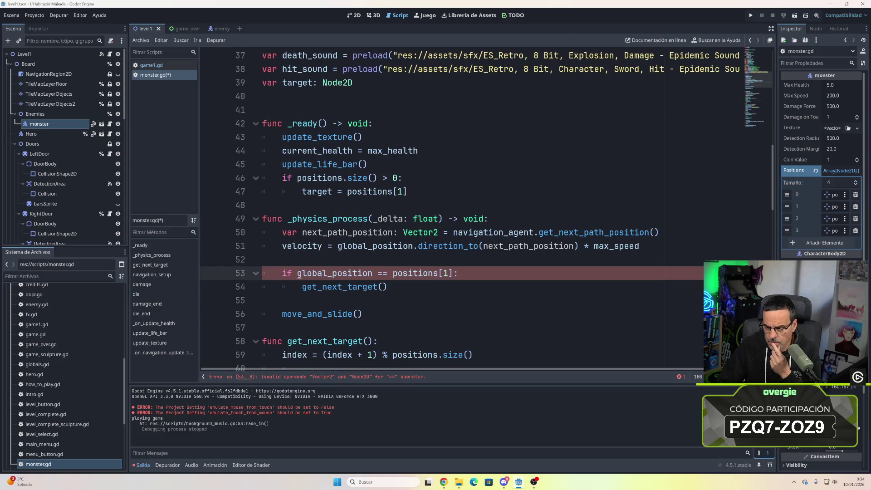
key("BackSpace")
key("BackSpace")
key("BackSpace")
type("monster")
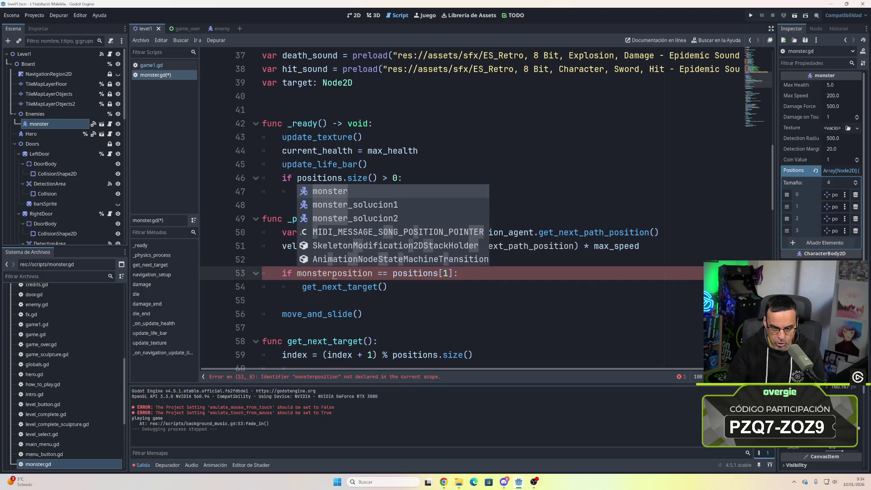
key("Escape")
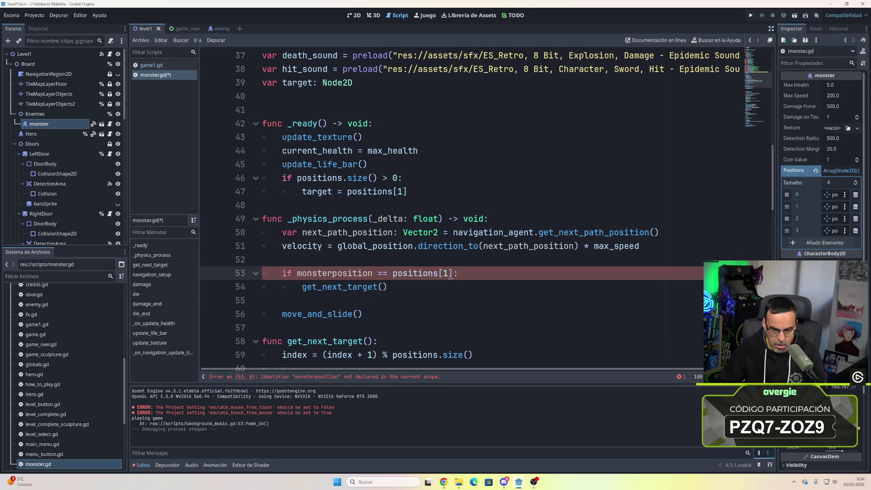
left_click(390, 287)
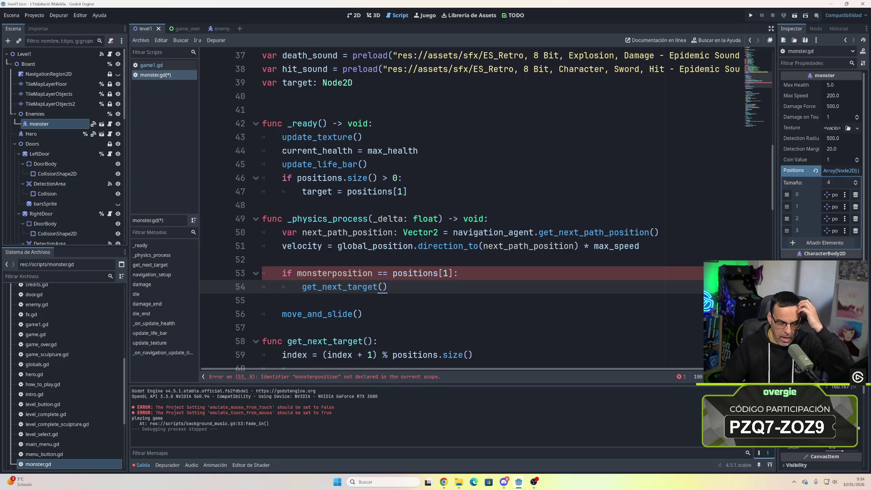
left_click(405, 273)
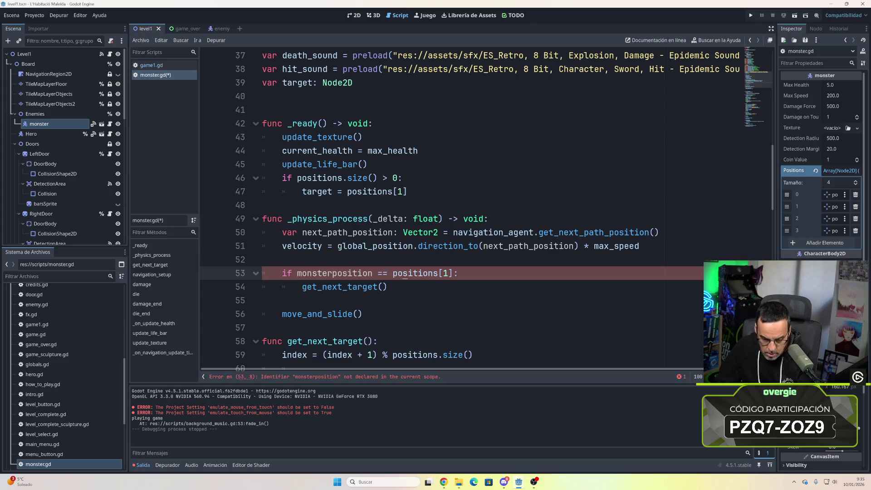
left_click(297, 273)
key("BackSpace")
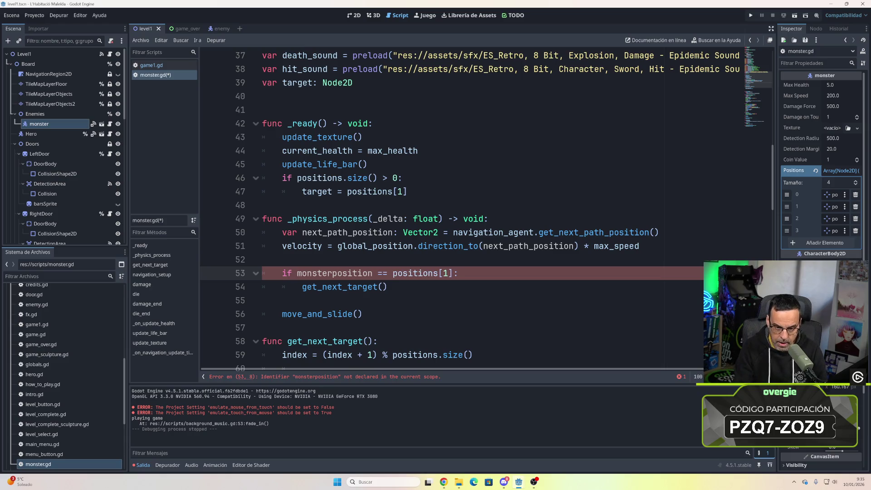
left_click(339, 273)
type(".global_")
key("Down")
key("Down")
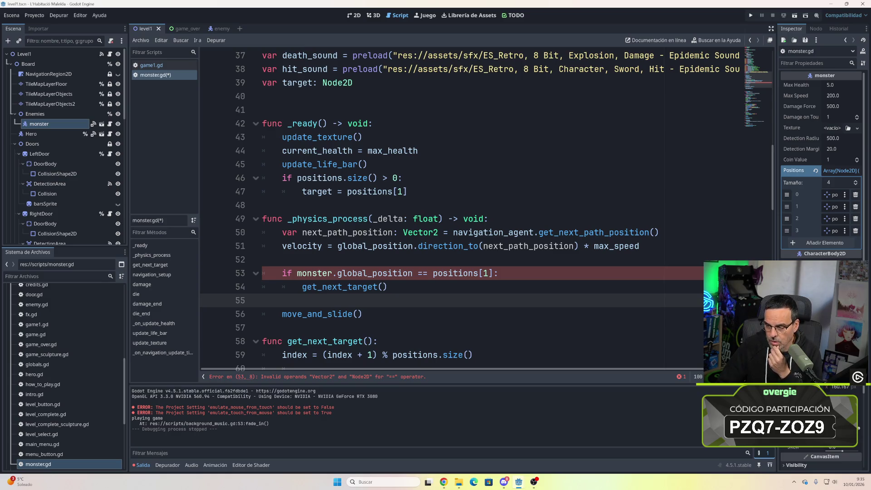
left_click_drag(434, 272, 499, 273)
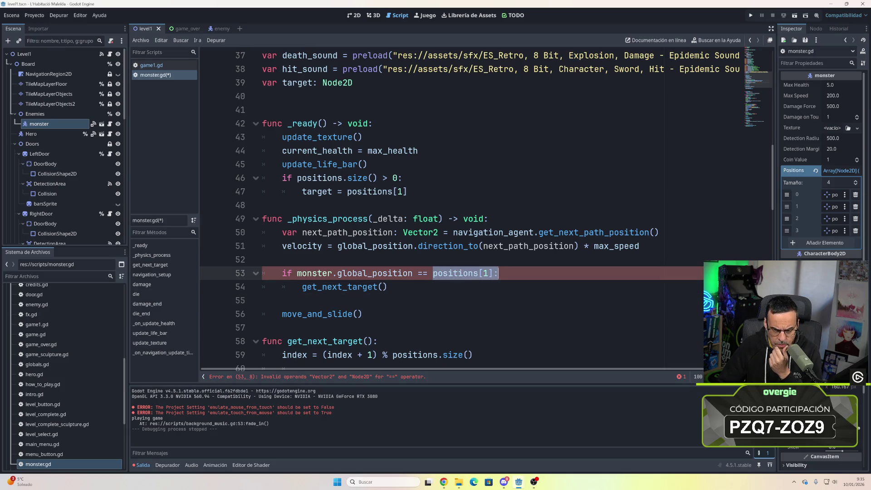
left_click(387, 287)
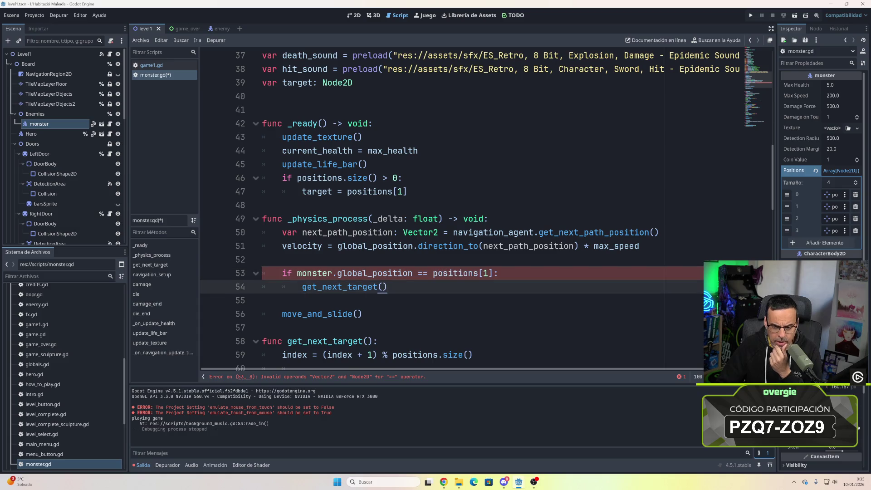
left_click(449, 272)
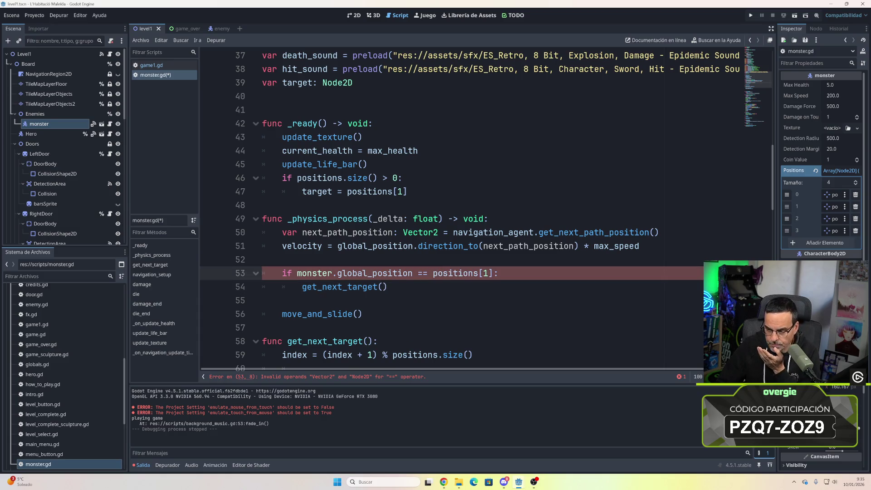
left_click_drag(338, 272, 297, 272)
key("BackSpace")
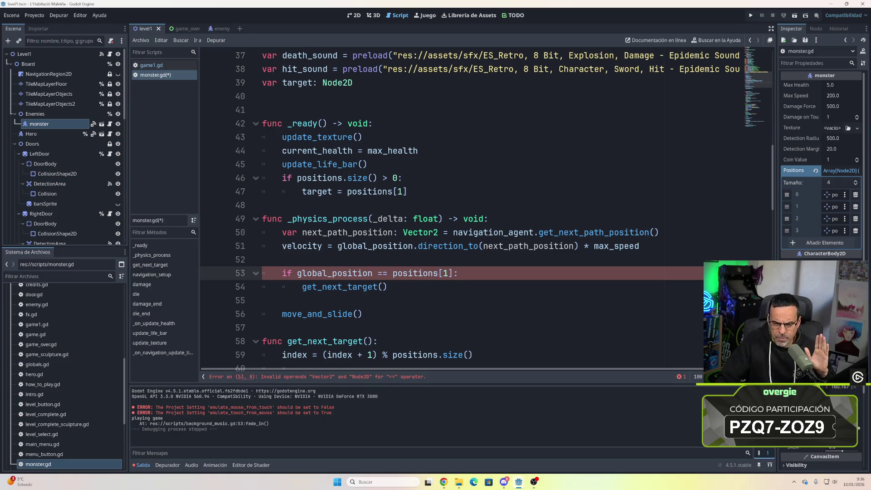
double_click(428, 273)
- Append .global_position to positions[1] on line 53, save monster.gd, and launch the game
left_click(452, 273, "shift")
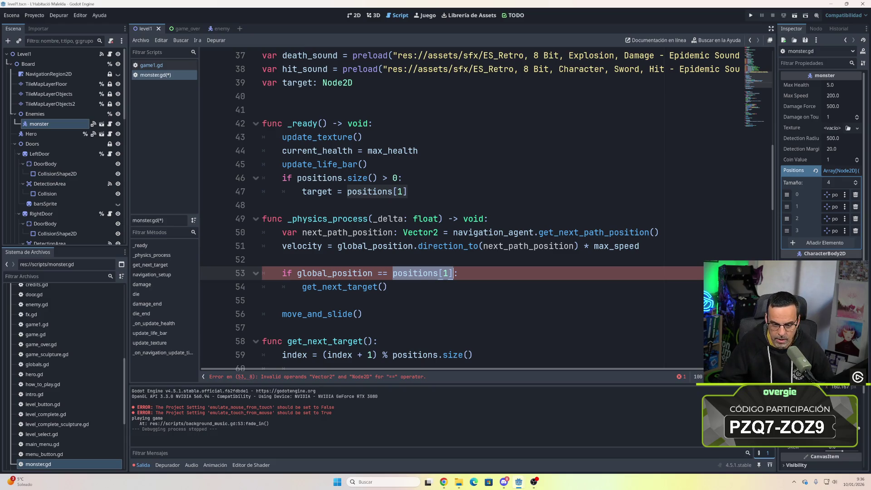
key("Right")
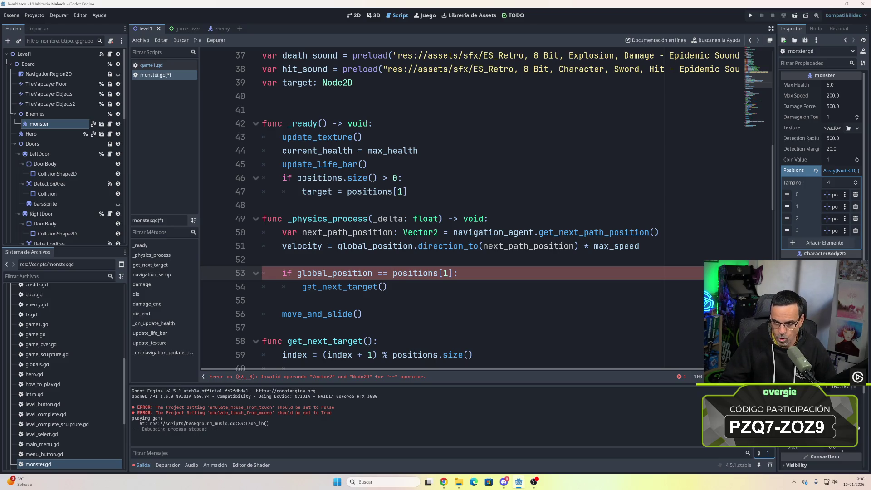
type(".global_")
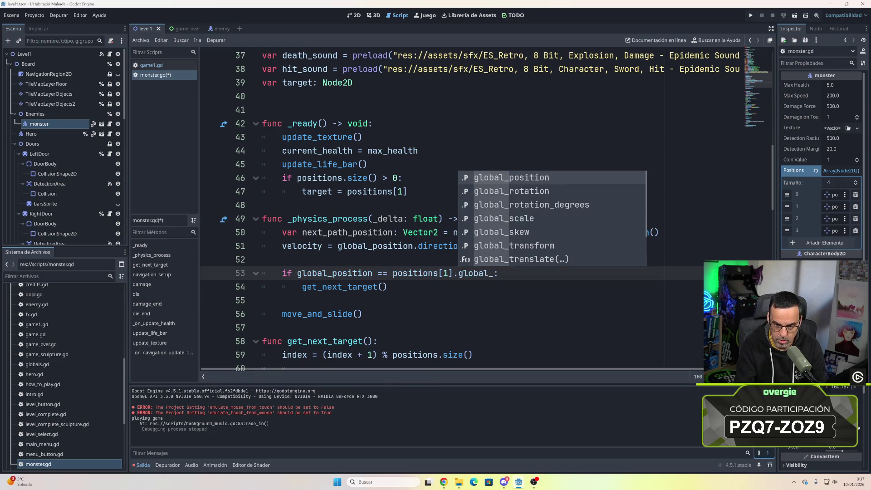
key("Return")
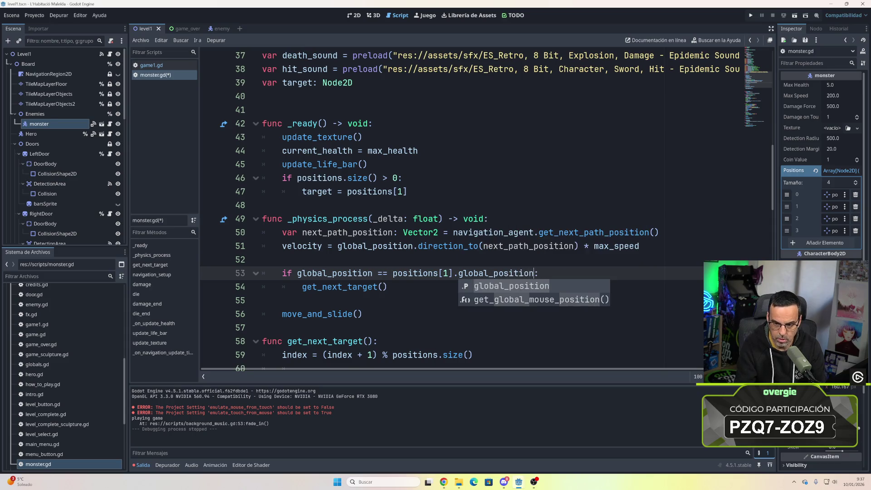
key("Escape")
key("Down")
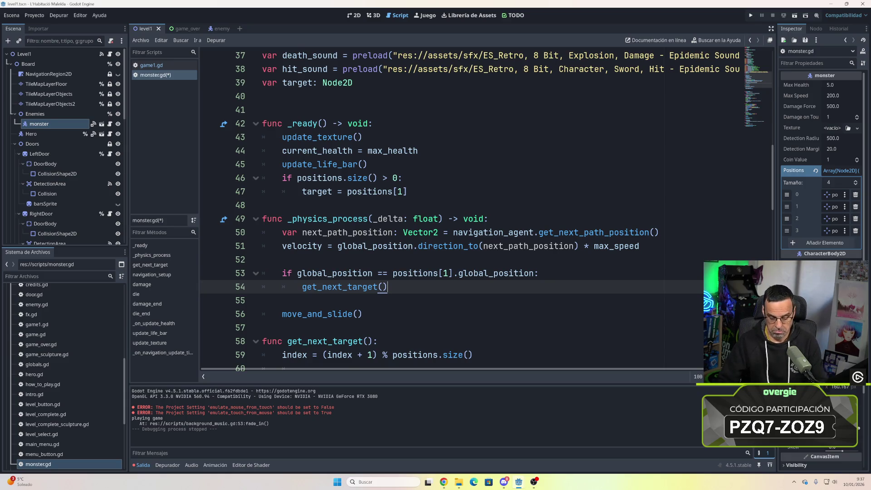
key("ctrl+s")
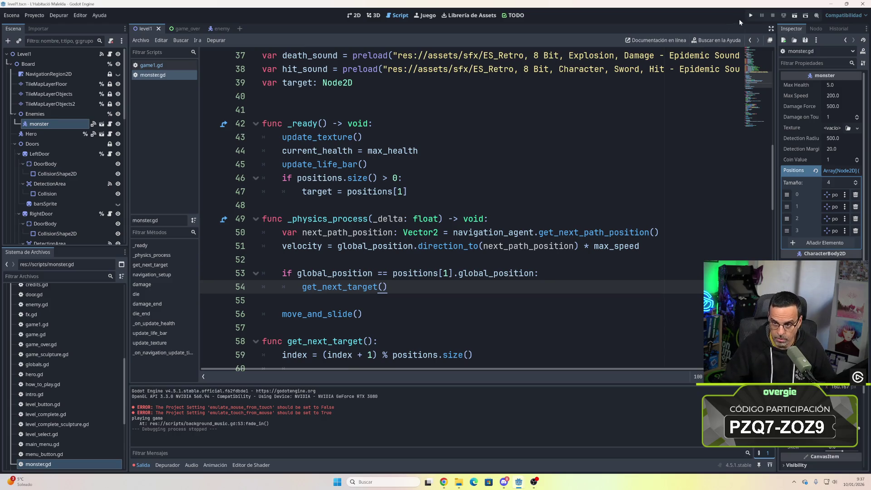
left_click(751, 16)
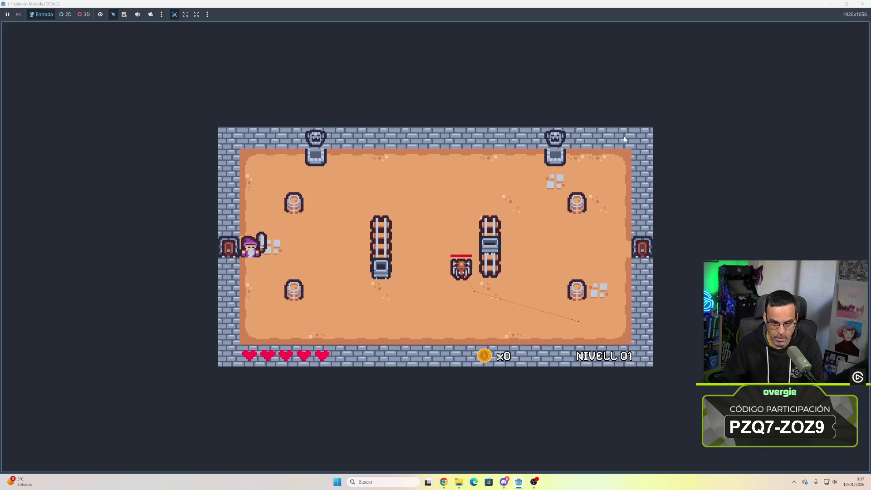
key("d")
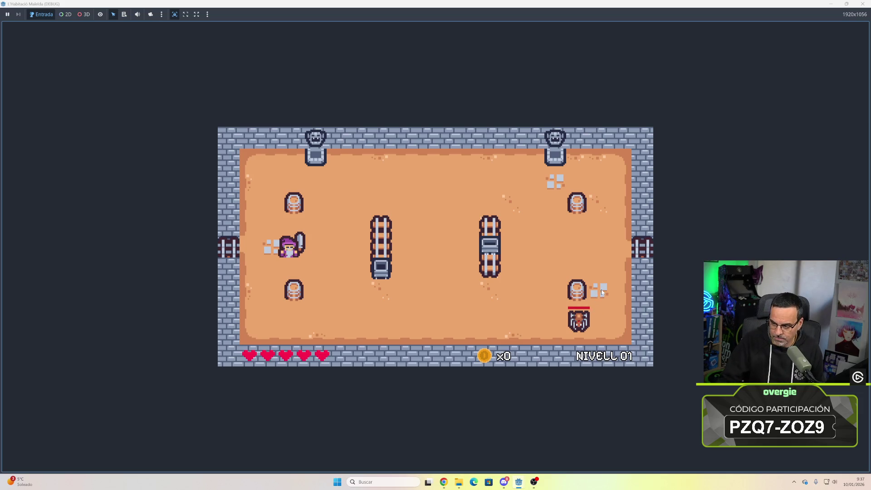
left_click(863, 3)
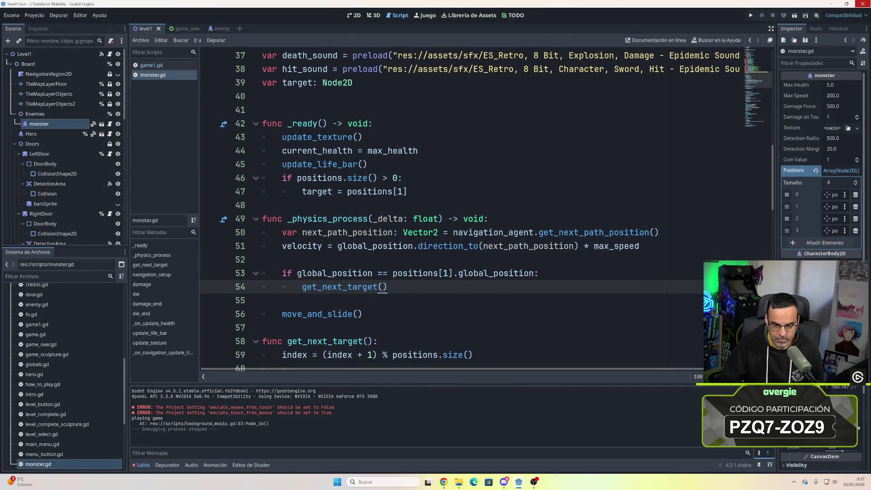
- Leave monster.gd and view the level1 scene's room layout in the 2D editor
left_click(263, 300)
scroll(454, 209, "down", 2)
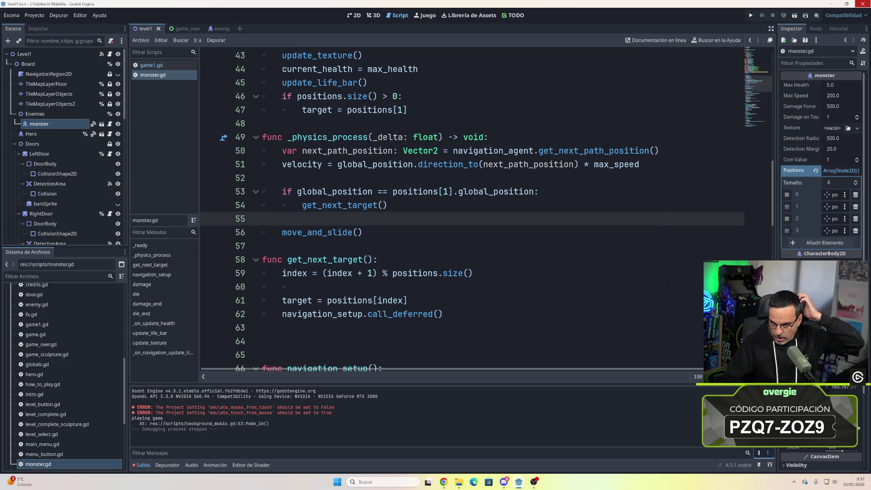
scroll(453, 209, "up", 1)
scroll(454, 208, "down", 1)
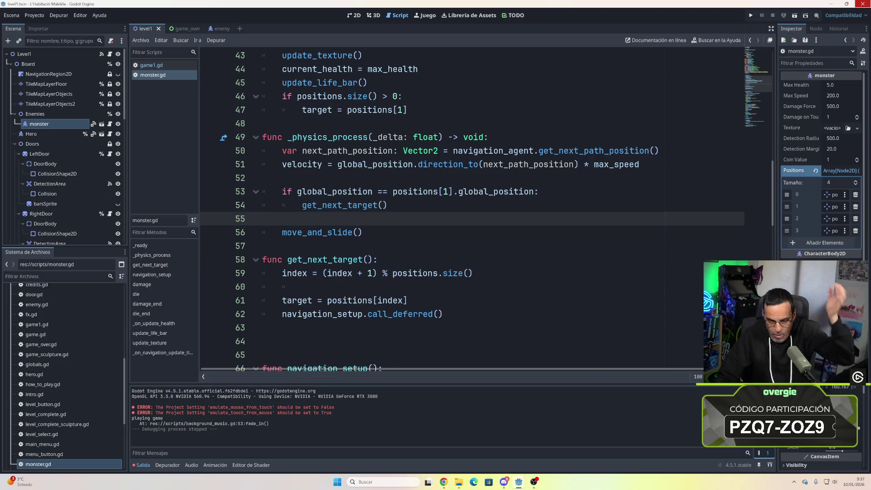
scroll(454, 209, "up", 4)
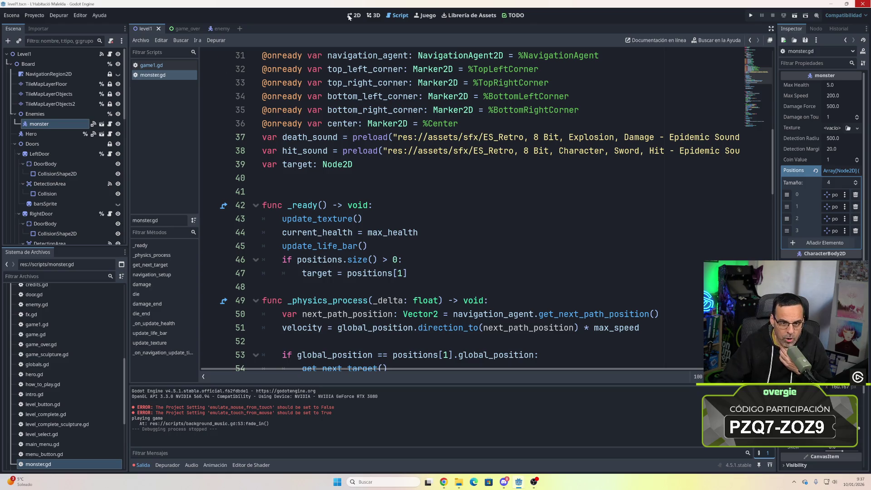
left_click(142, 29)
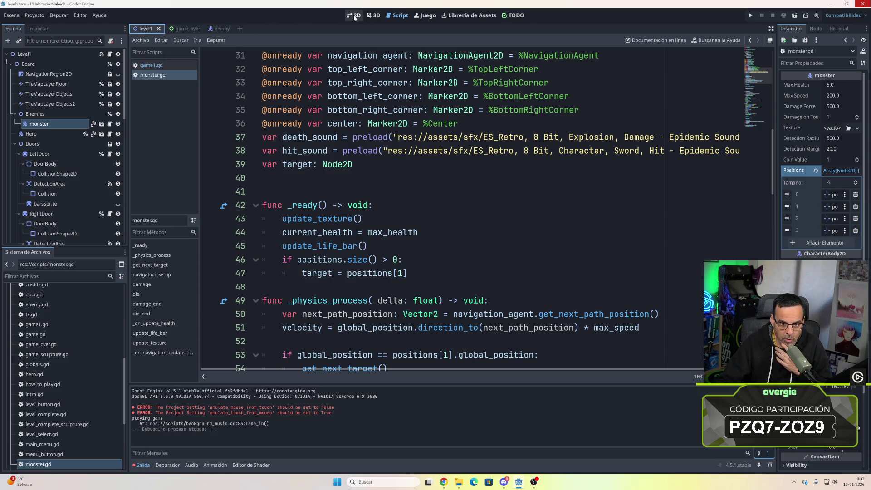
left_click(354, 15)
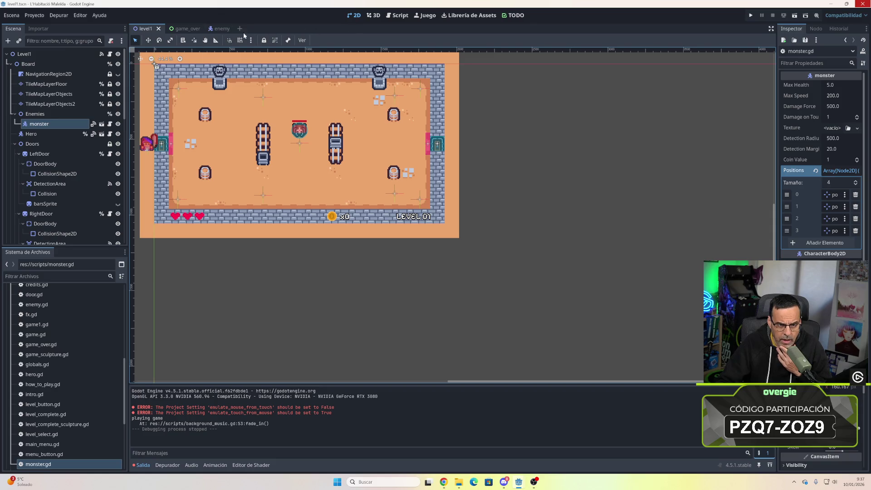
left_click(219, 30)
left_click(397, 15)
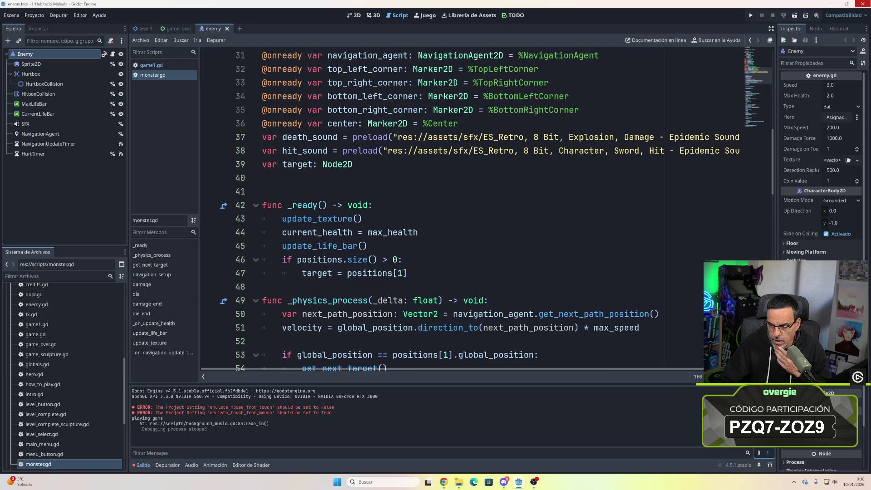
scroll(496, 209, "up", 9)
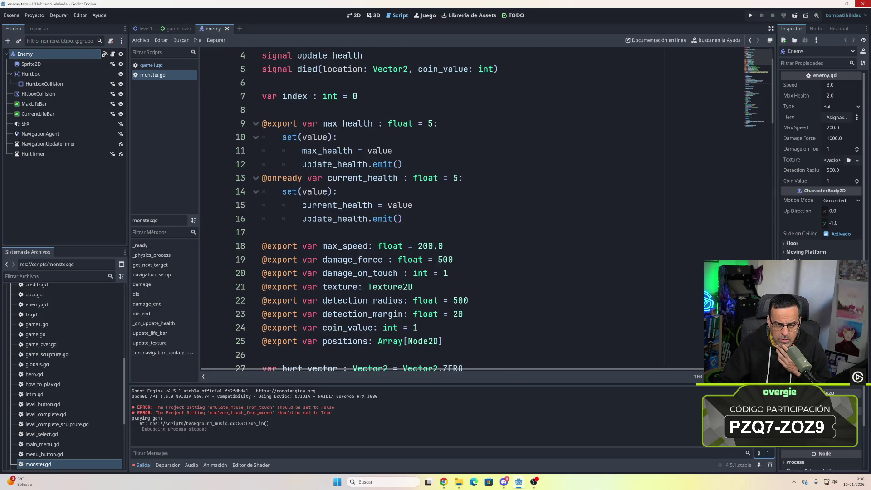
scroll(495, 209, "up", 1)
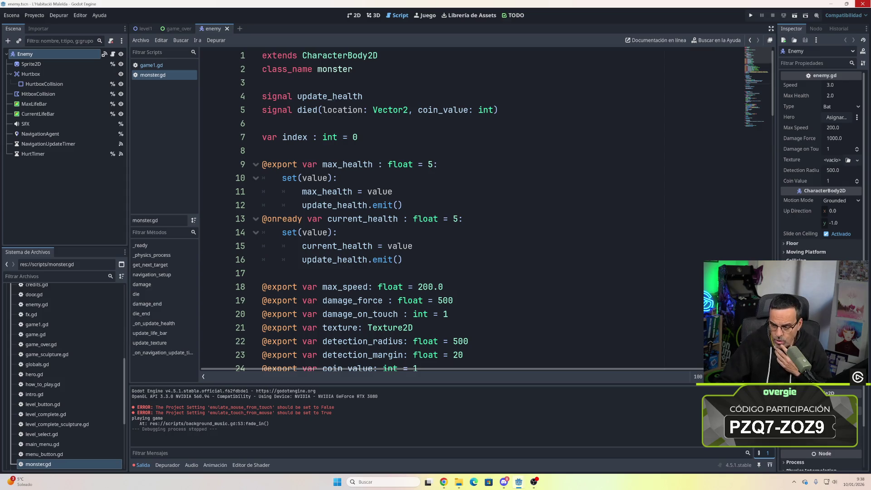
double_click(354, 137)
type("1")
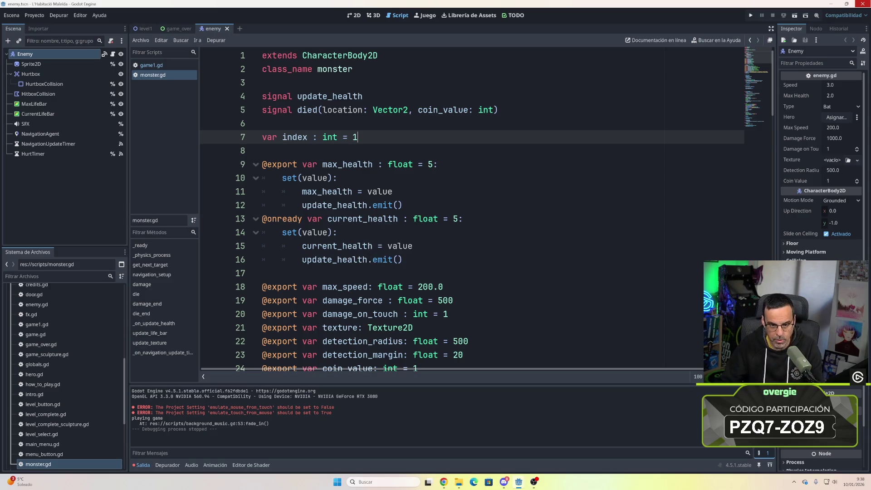
left_click(751, 15)
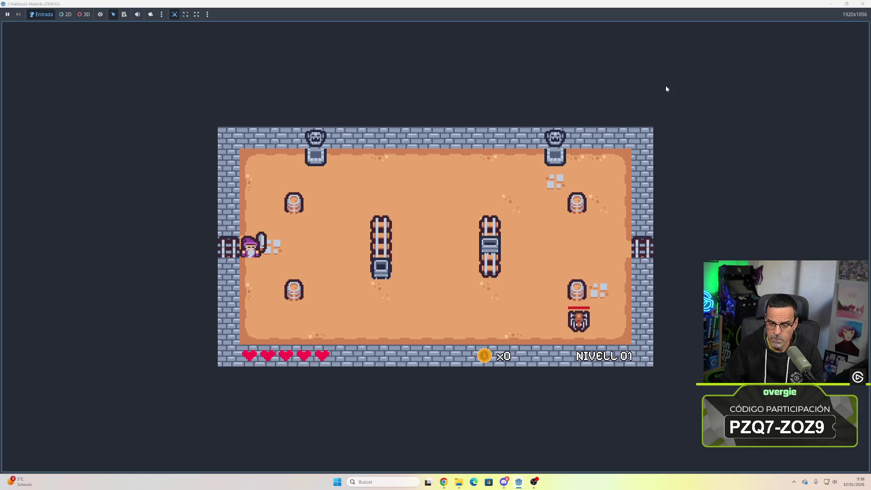
left_click(862, 3)
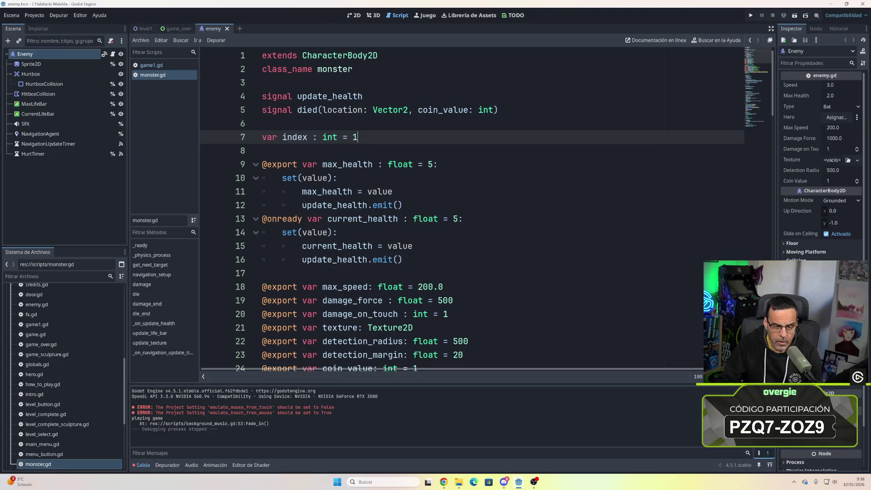
- Change the monster's starting patrol index on line 7 from 1 to 0
key("BackSpace")
type("0")
scroll(472, 209, "down", 11)
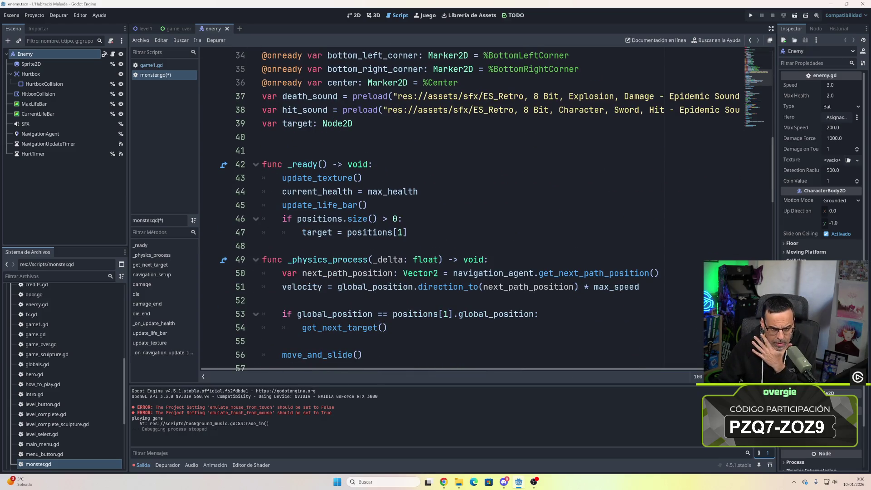
scroll(495, 208, "down", 1)
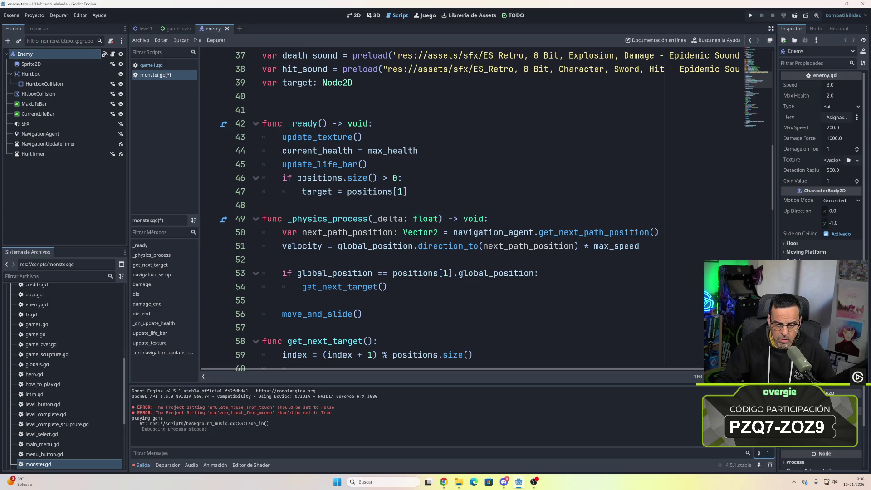
scroll(480, 210, "down", 1)
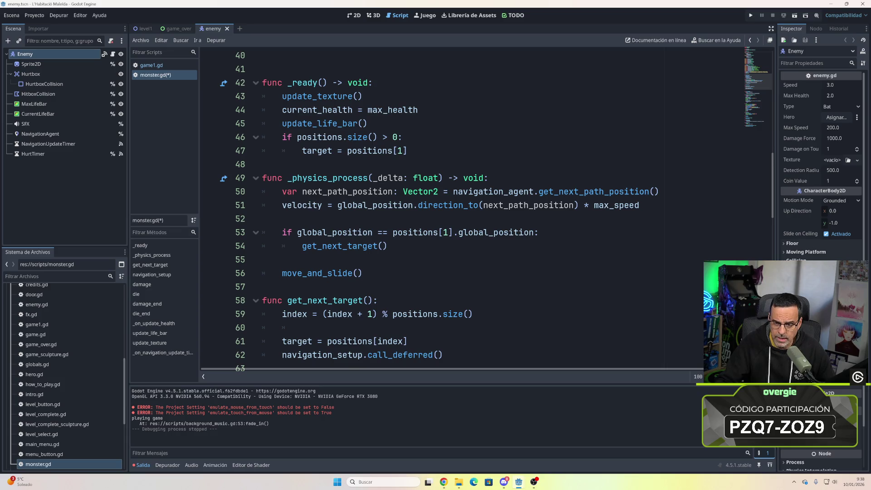
scroll(479, 210, "up", 1)
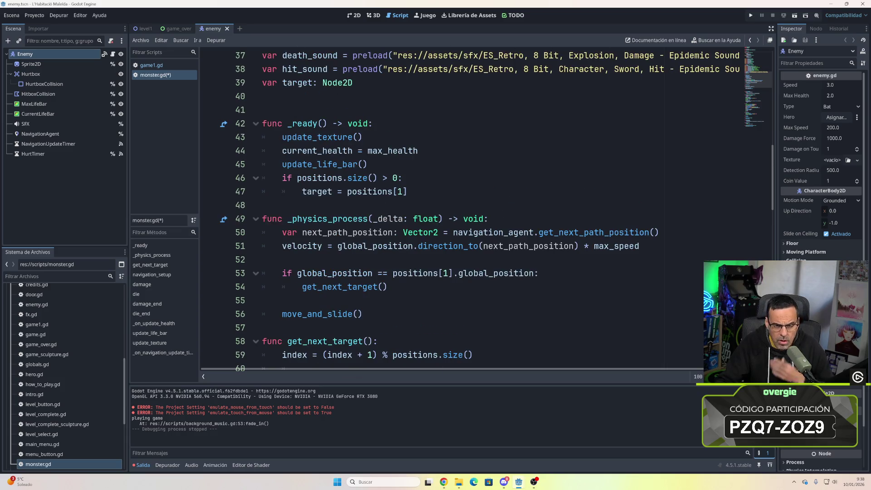
scroll(480, 210, "up", 1)
scroll(480, 210, "down", 5)
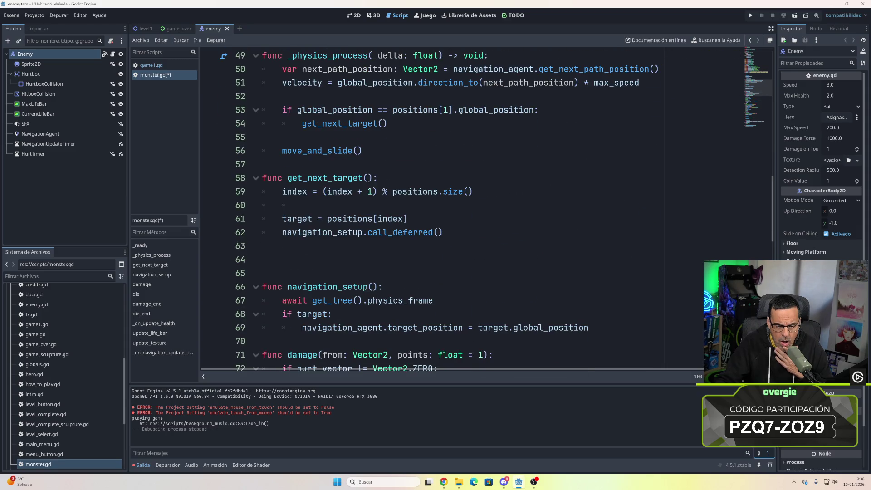
scroll(480, 211, "down", 1)
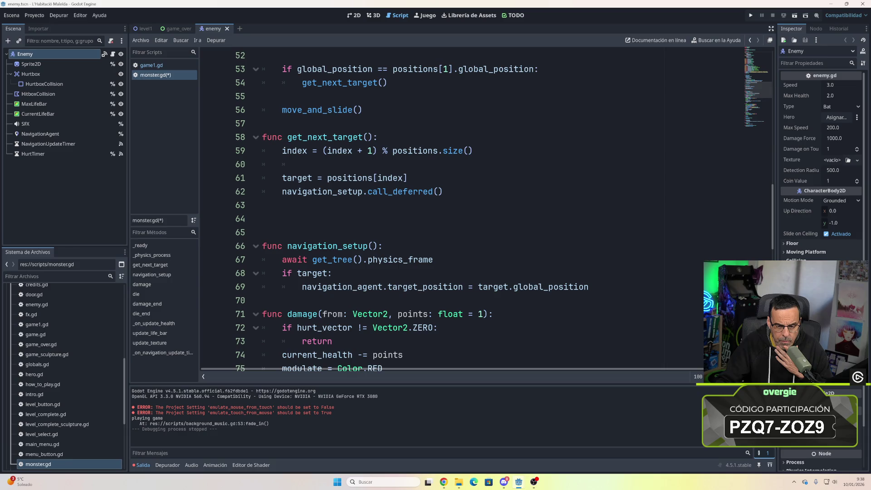
scroll(480, 210, "down", 1)
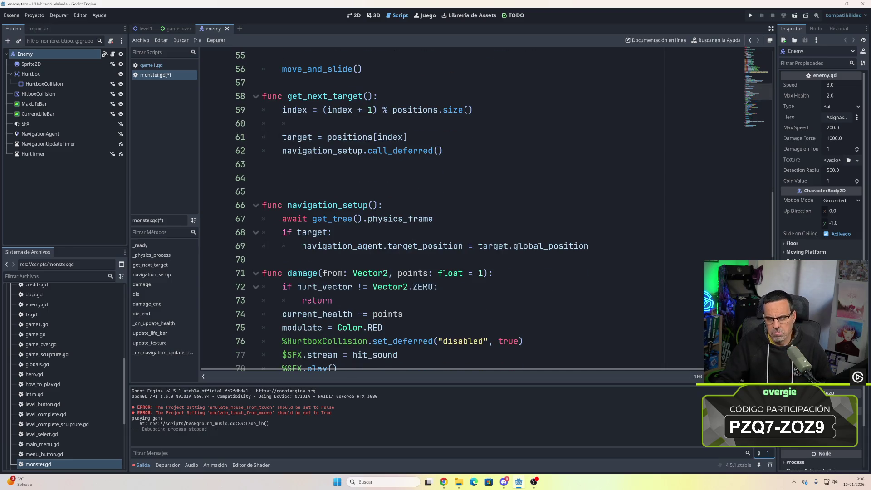
scroll(480, 210, "up", 2)
scroll(480, 210, "up", 2)
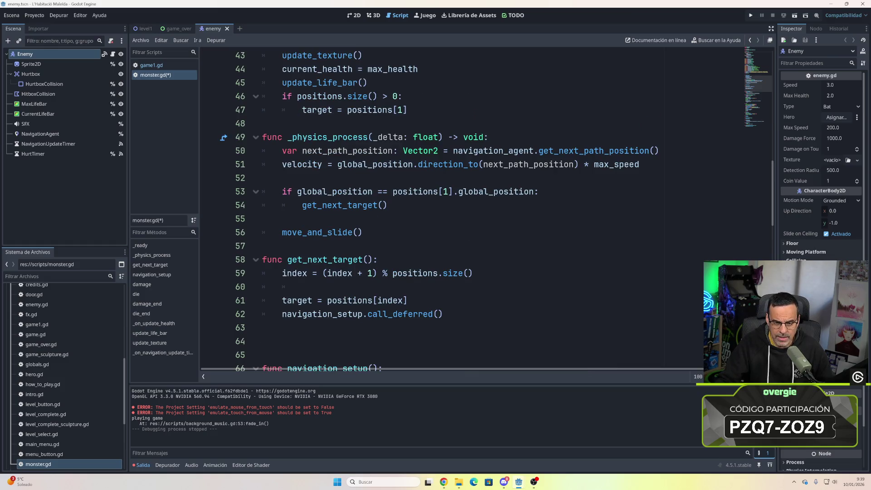
mouse_move(435, 164)
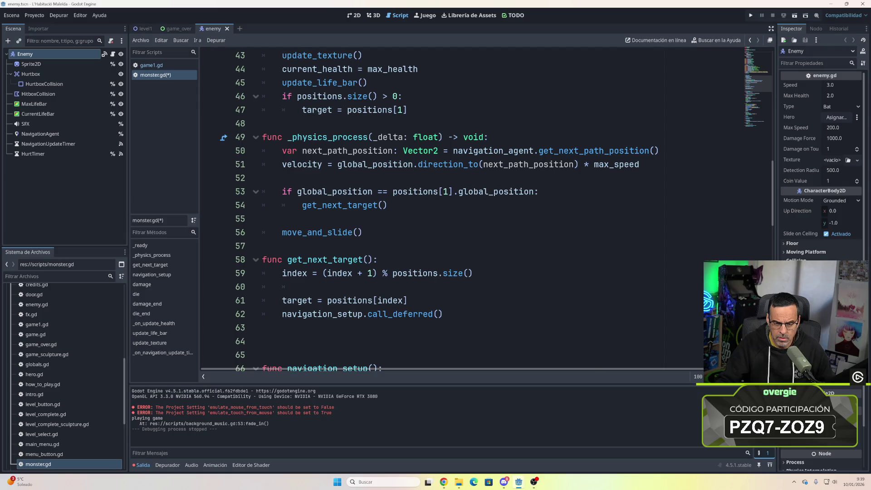
scroll(453, 209, "up", 2)
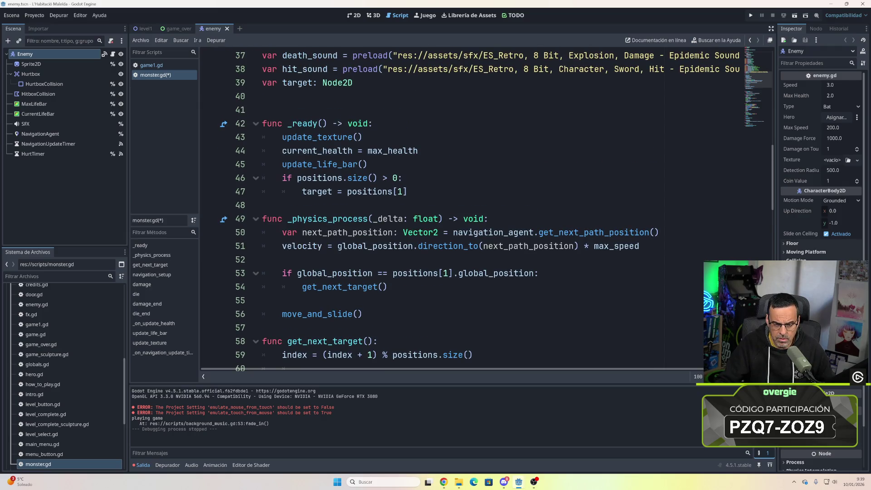
mouse_move(363, 191)
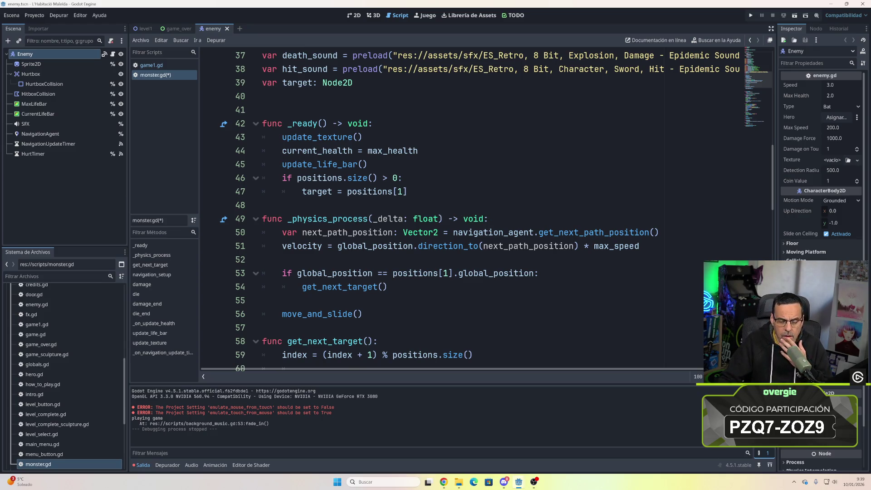
scroll(363, 192, "up", 2)
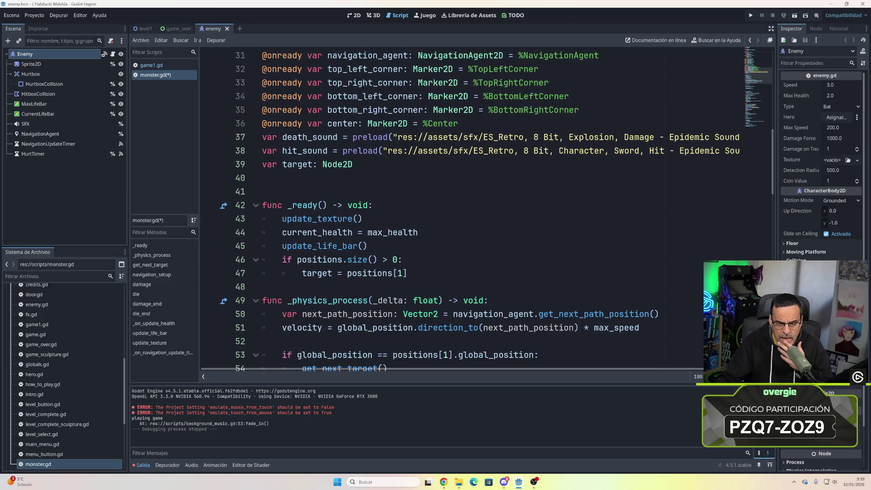
scroll(363, 191, "down", 2)
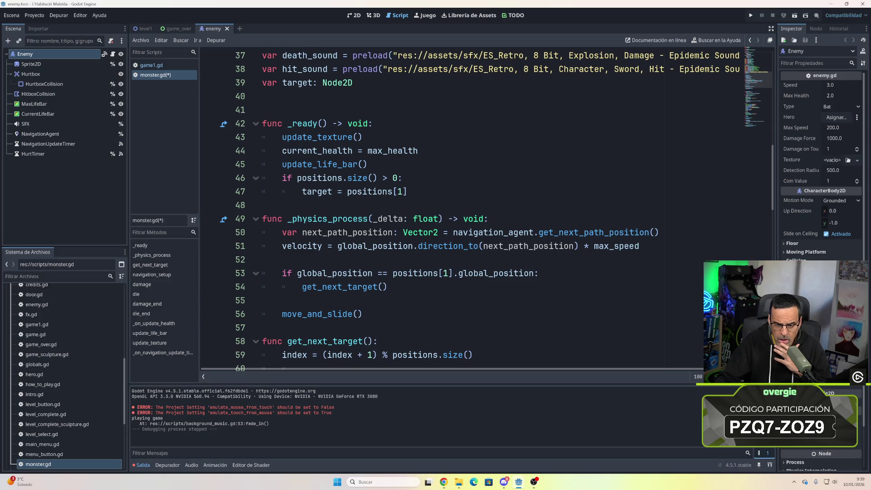
scroll(453, 209, "down", 1)
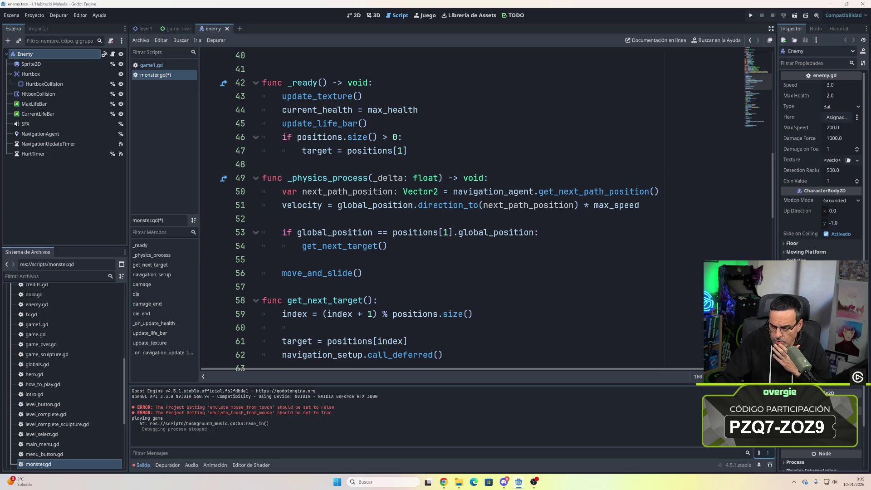
scroll(454, 208, "up", 1)
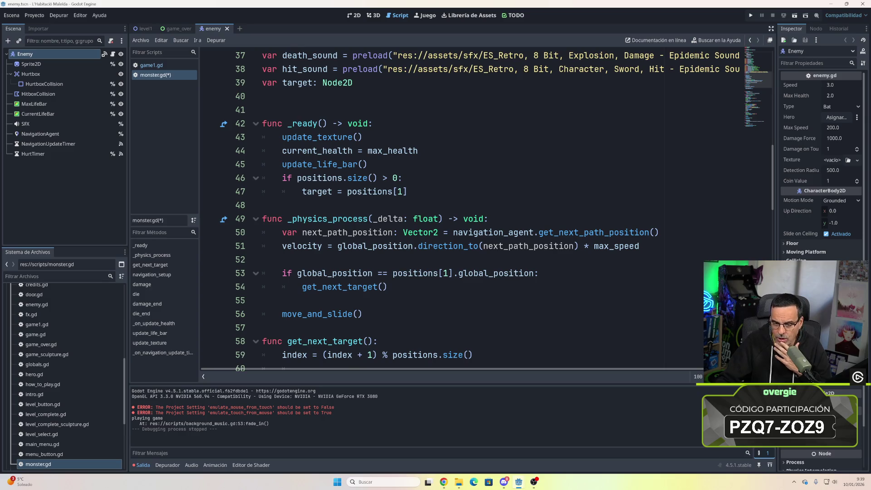
scroll(472, 209, "up", 10)
scroll(454, 209, "down", 8)
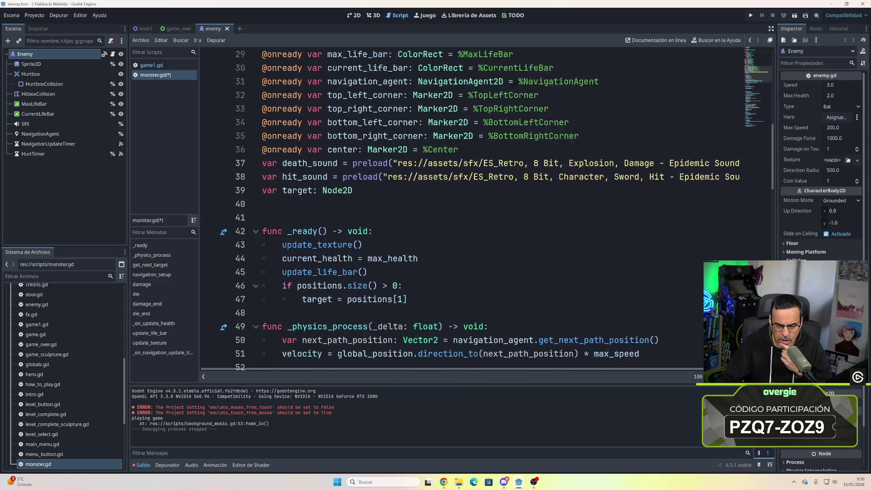
scroll(454, 209, "down", 2)
- Make line 47 target positions[0] instead of positions[1], then launch the game
left_click(403, 232)
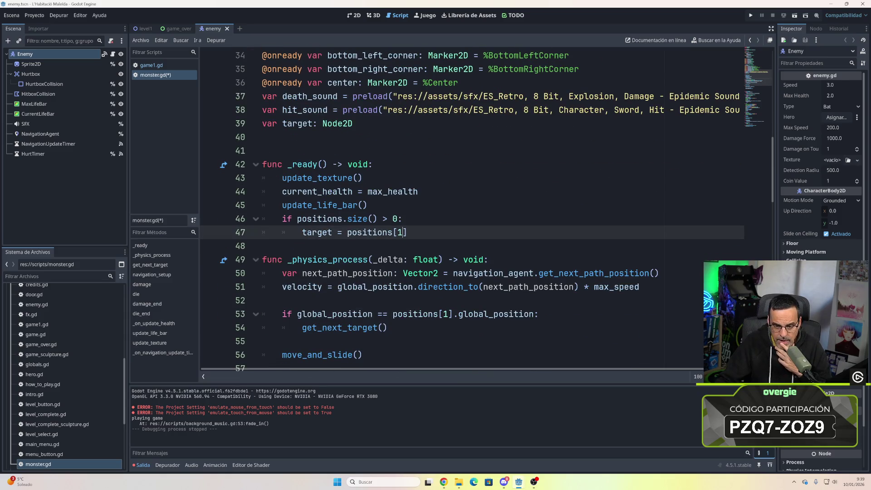
key("BackSpace")
type("0")
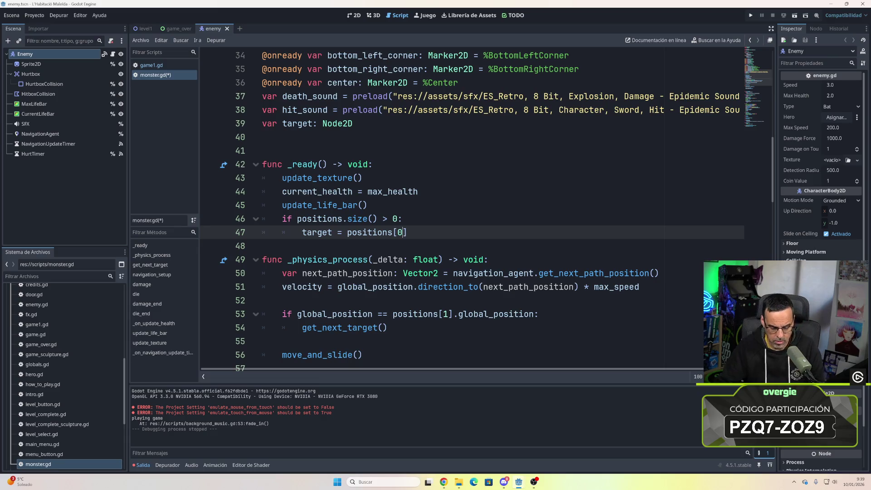
left_click(751, 15)
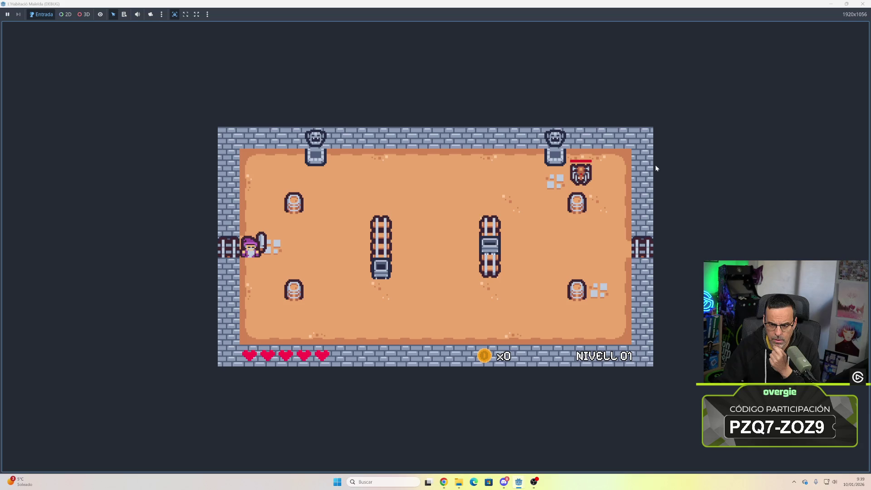
- Close the level 01 test window and return to monster.gd
left_click(863, 4)
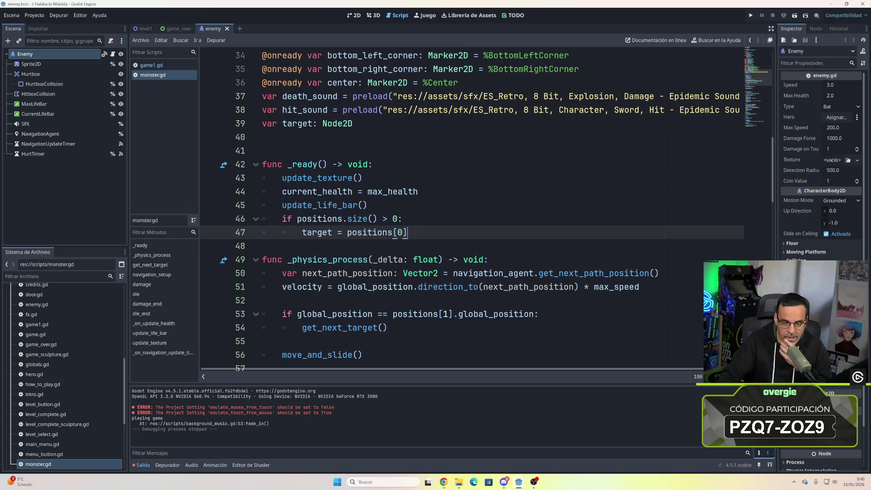
scroll(472, 209, "up", 2)
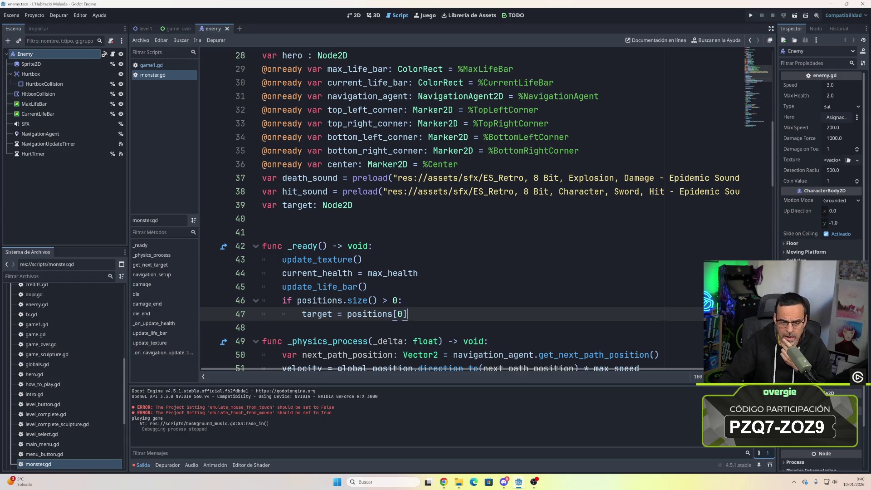
scroll(472, 209, "up", 2)
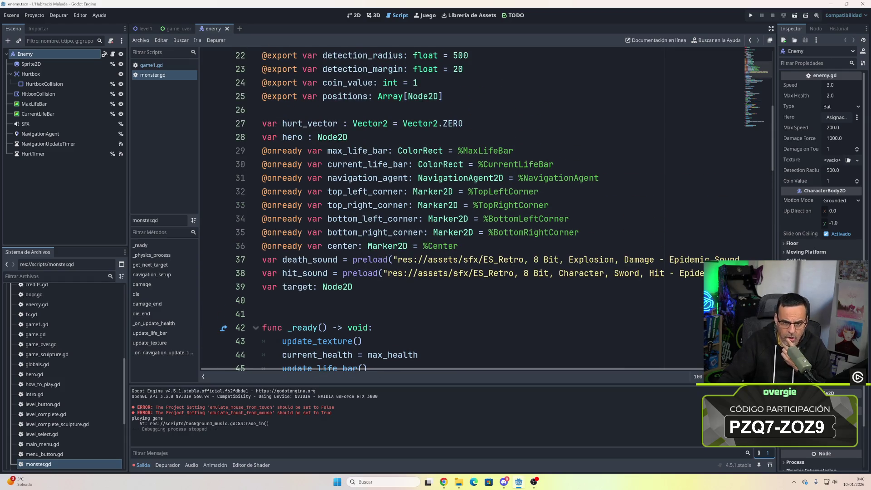
scroll(472, 209, "up", 2)
scroll(471, 208, "down", 6)
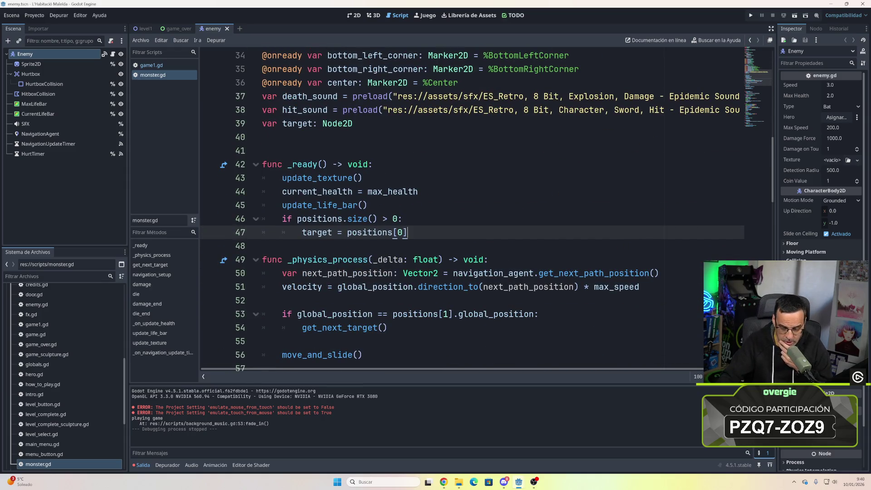
scroll(472, 209, "down", 1)
mouse_move(639, 246)
left_mouse_down()
mouse_move(307, 246)
mouse_move(282, 232)
left_mouse_up()
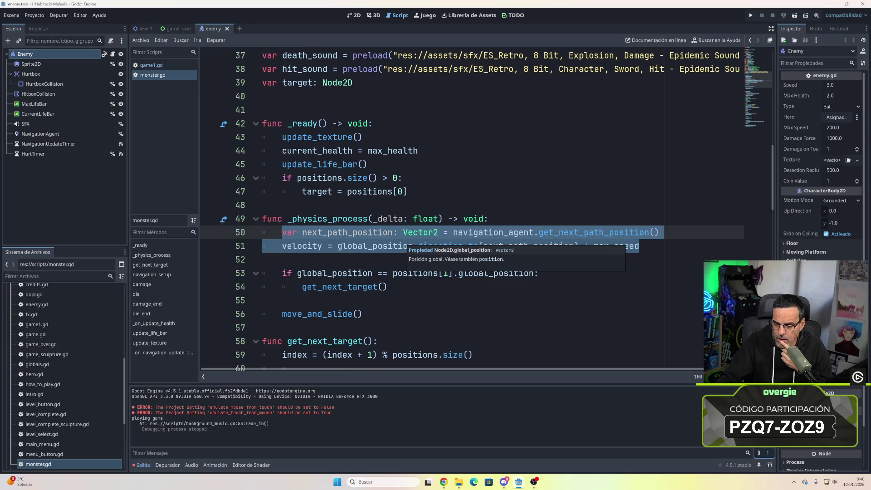
left_click(408, 260)
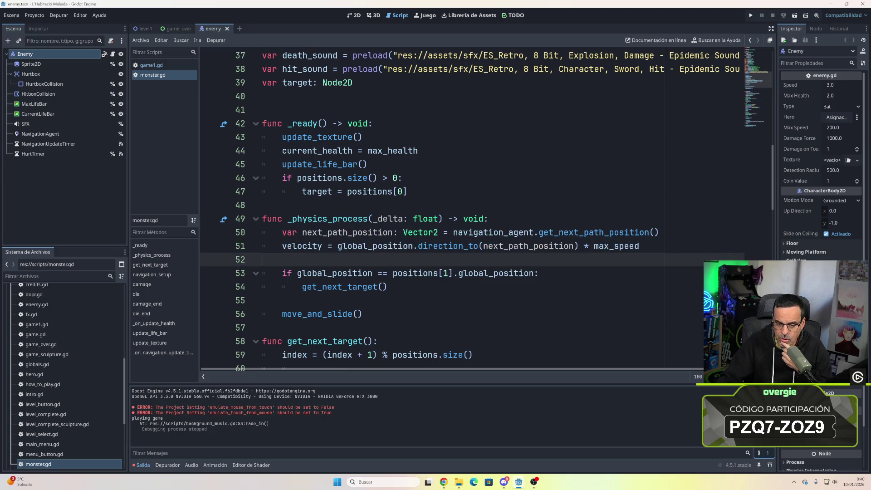
scroll(409, 272, "down", 1)
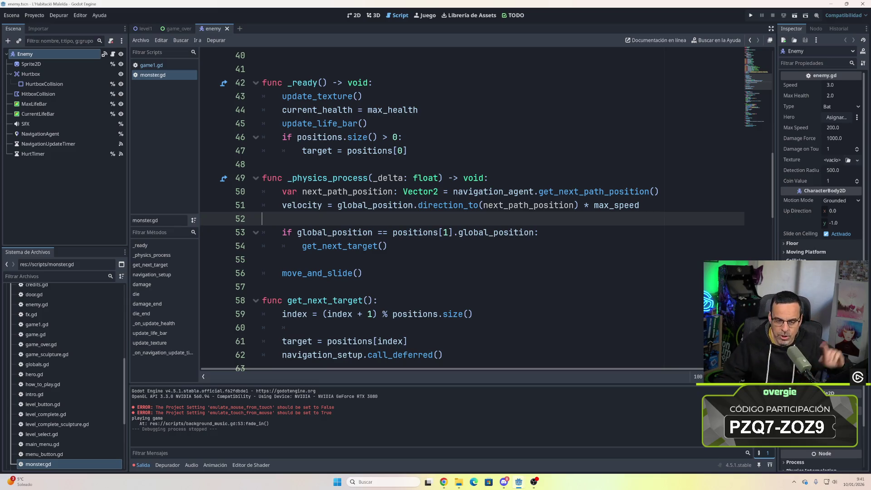
scroll(472, 209, "up", 2)
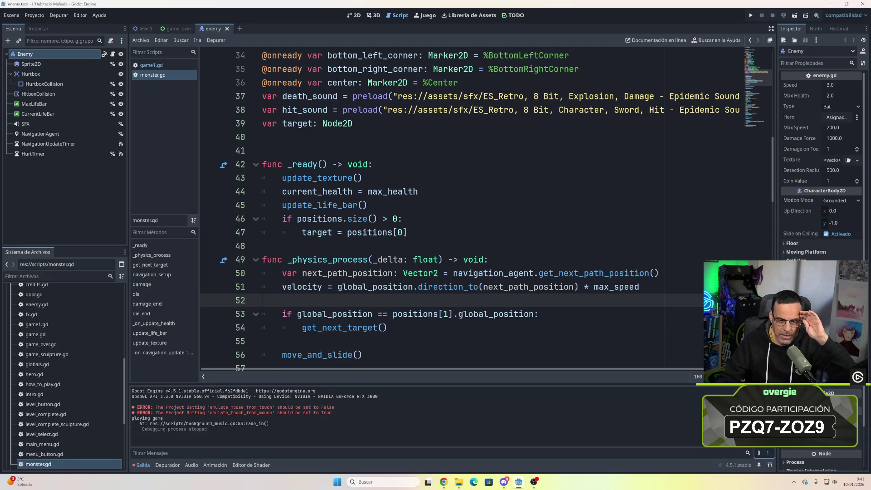
left_click(408, 233)
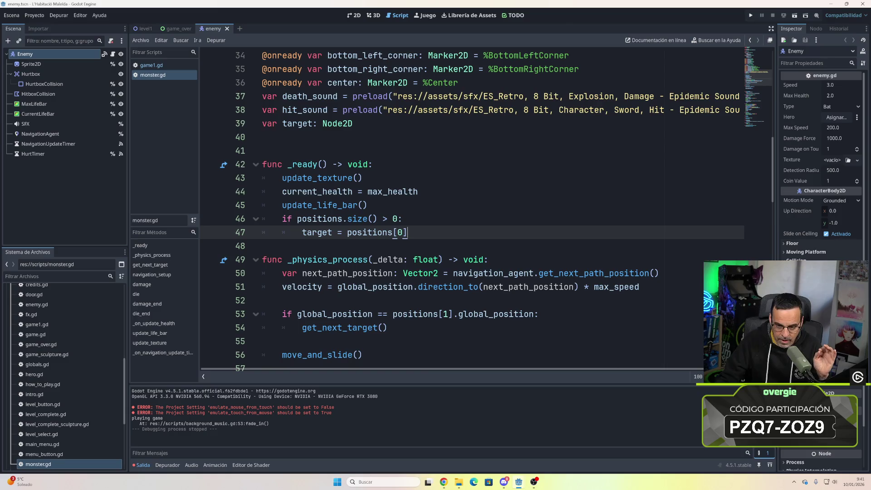
scroll(433, 272, "down", 3)
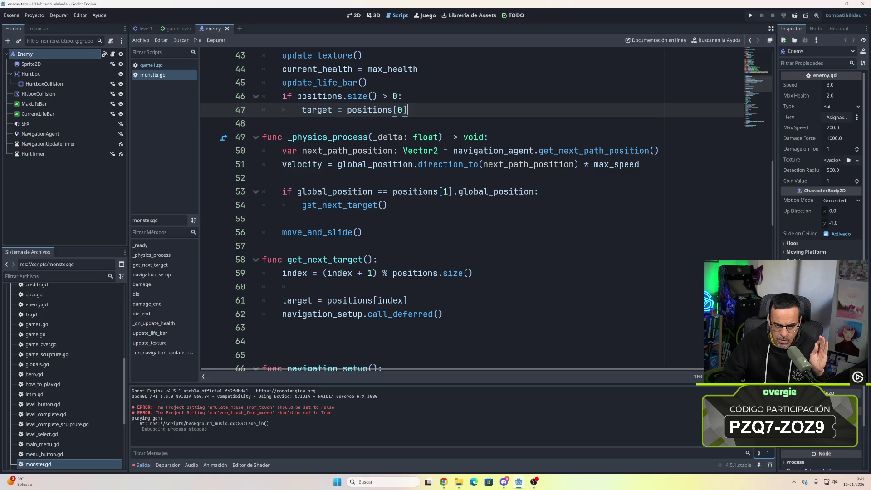
scroll(485, 209, "down", 2)
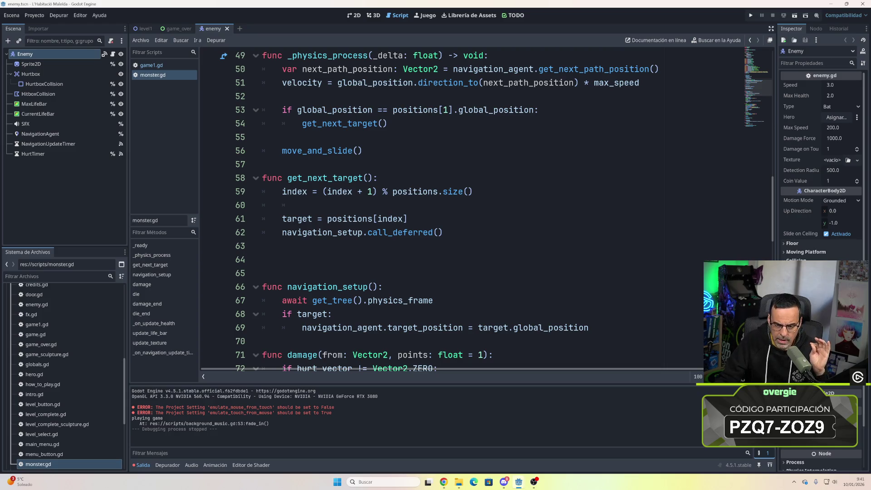
scroll(472, 209, "down", 2)
scroll(472, 209, "up", 9)
scroll(485, 209, "up", 7)
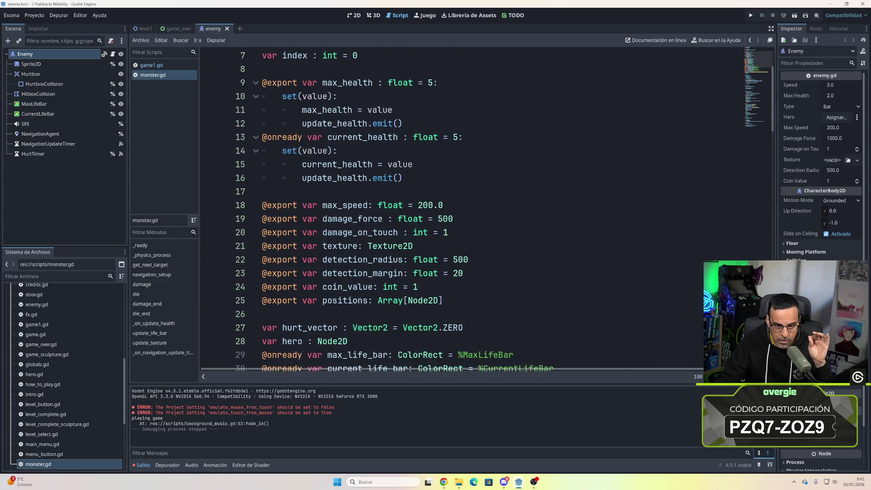
scroll(485, 209, "down", 10)
scroll(485, 208, "up", 2)
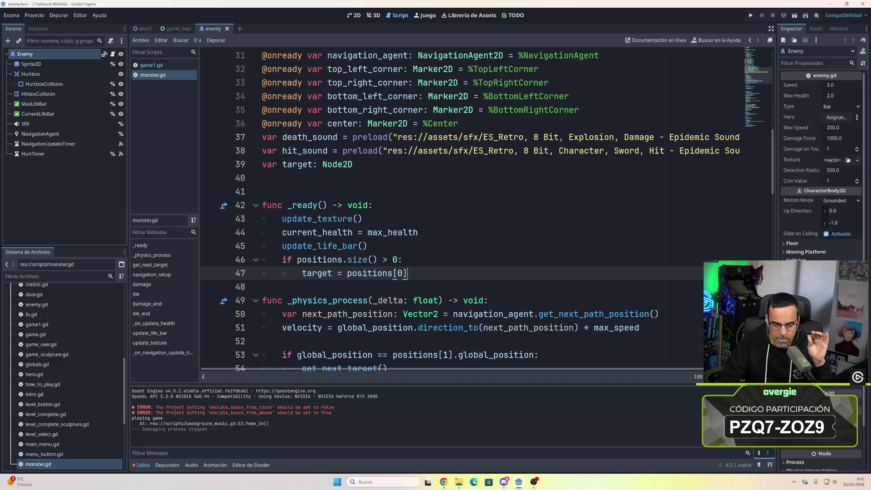
double_click(317, 273)
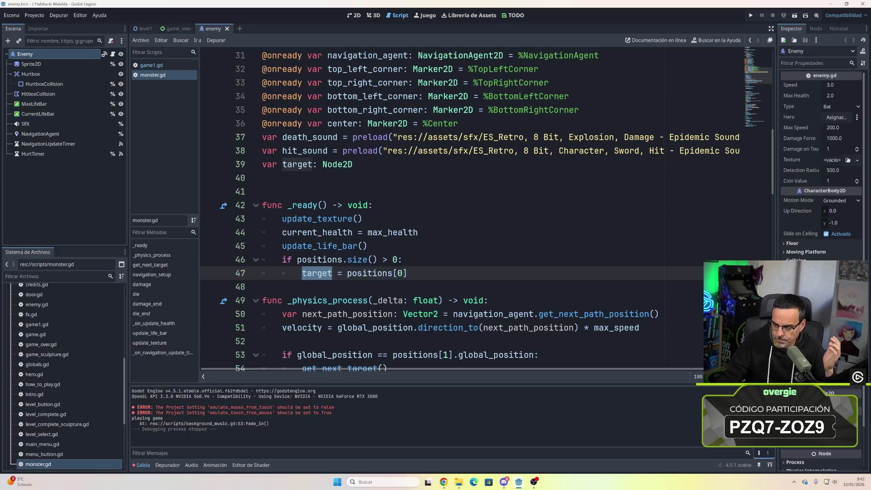
mouse_move(365, 273)
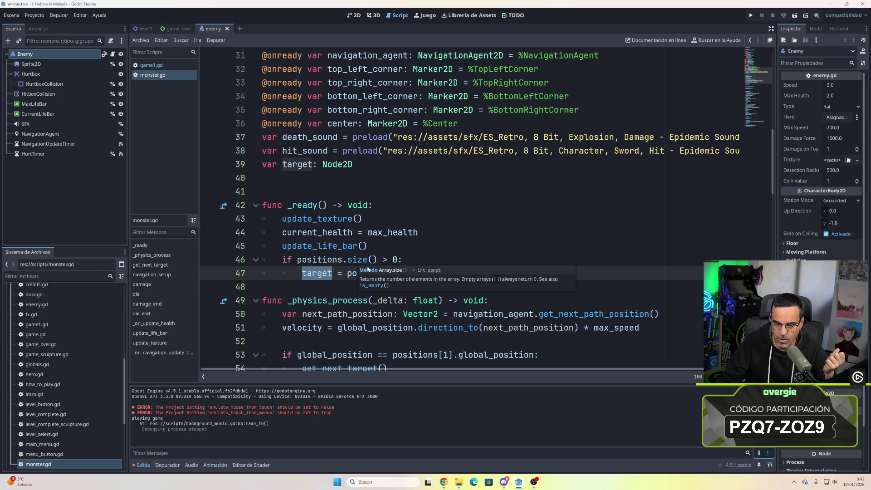
mouse_move(317, 273)
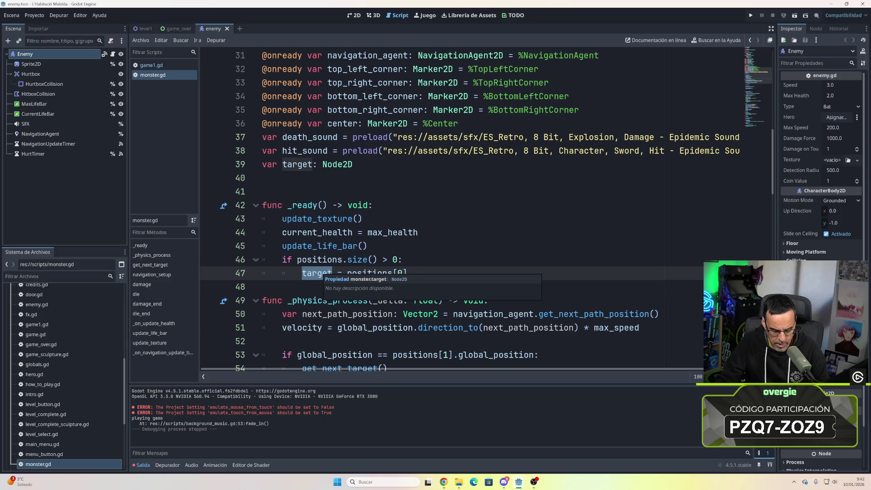
left_click(320, 275, "ctrl")
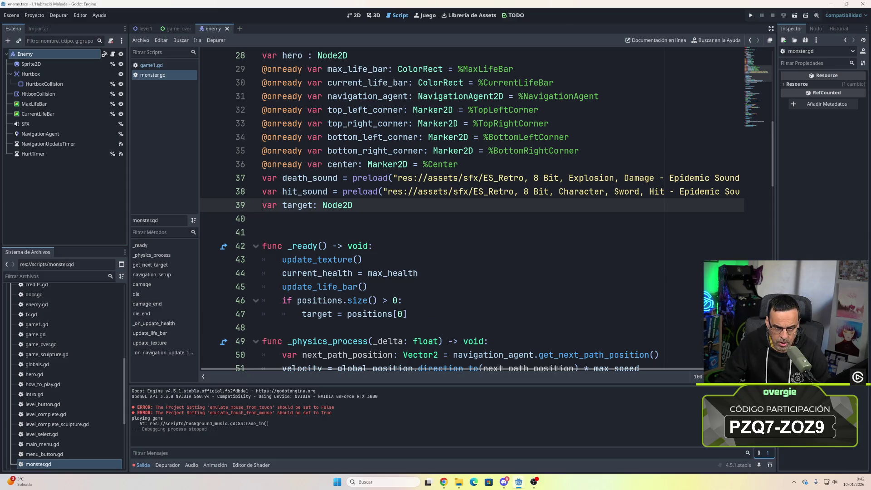
scroll(487, 212, "down", 2)
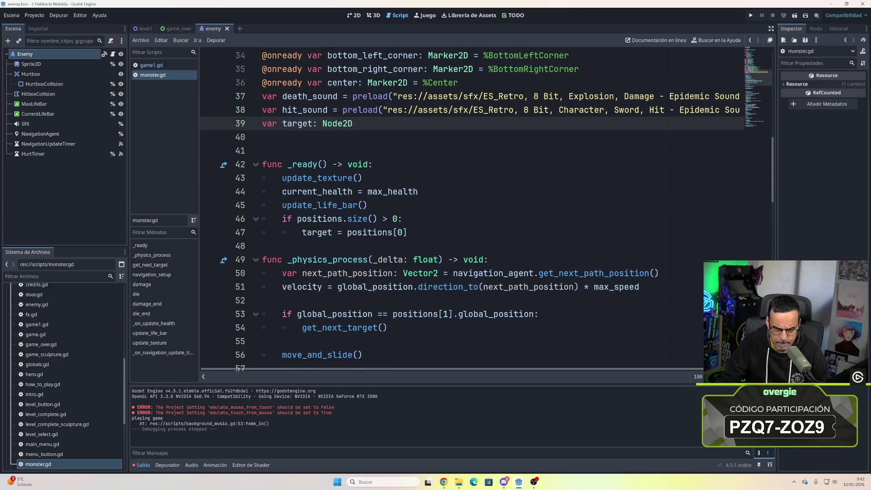
scroll(487, 211, "down", 3)
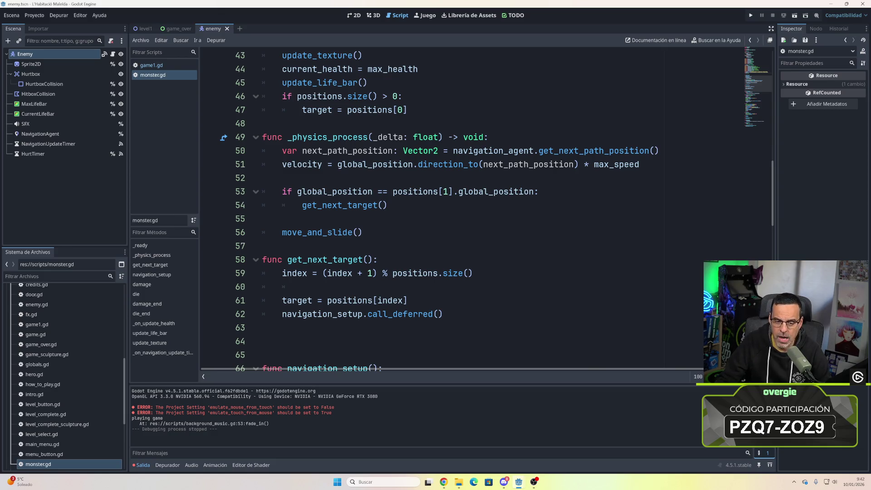
scroll(487, 211, "down", 2)
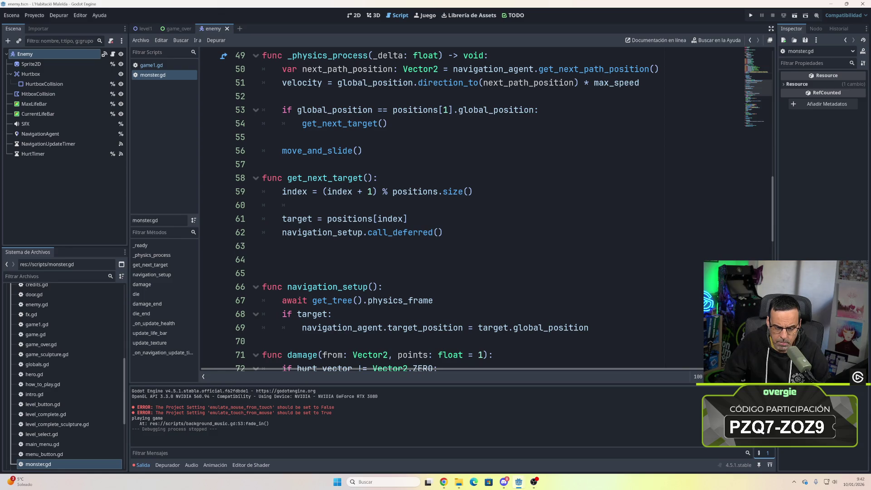
scroll(497, 211, "down", 1)
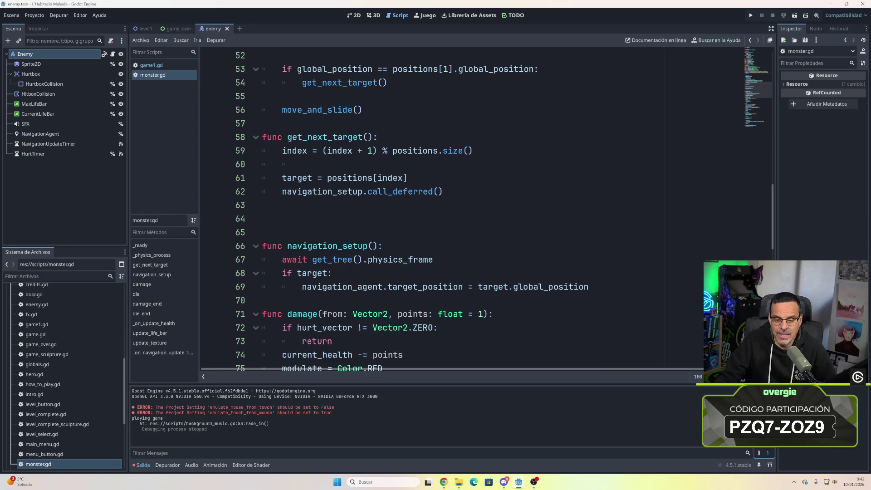
mouse_move(549, 287)
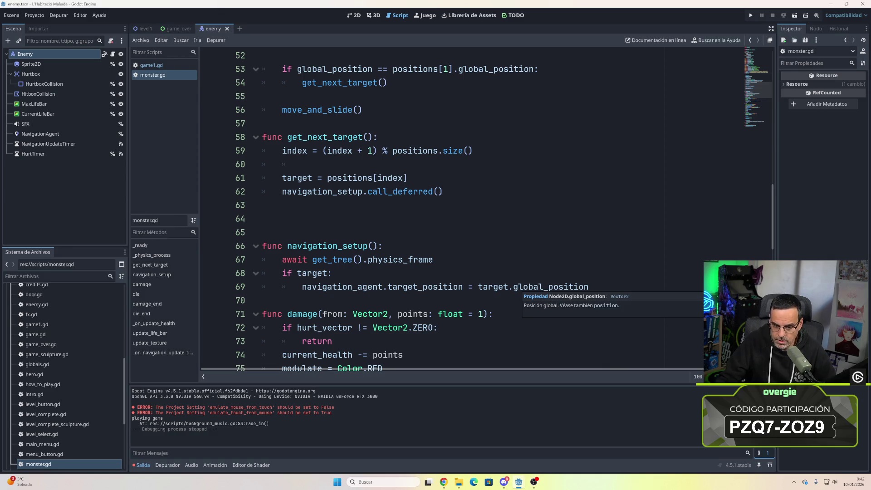
mouse_move(588, 286)
left_mouse_down()
mouse_move(332, 287)
mouse_move(282, 273)
left_mouse_up()
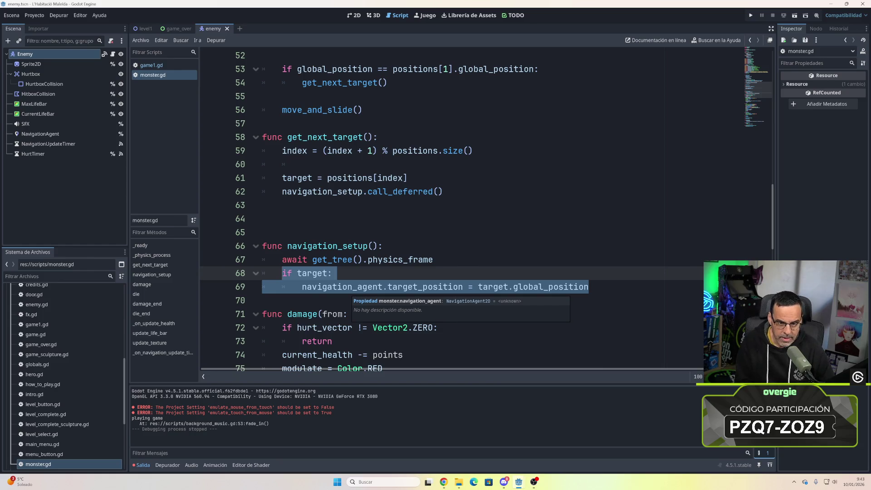
left_click(262, 218)
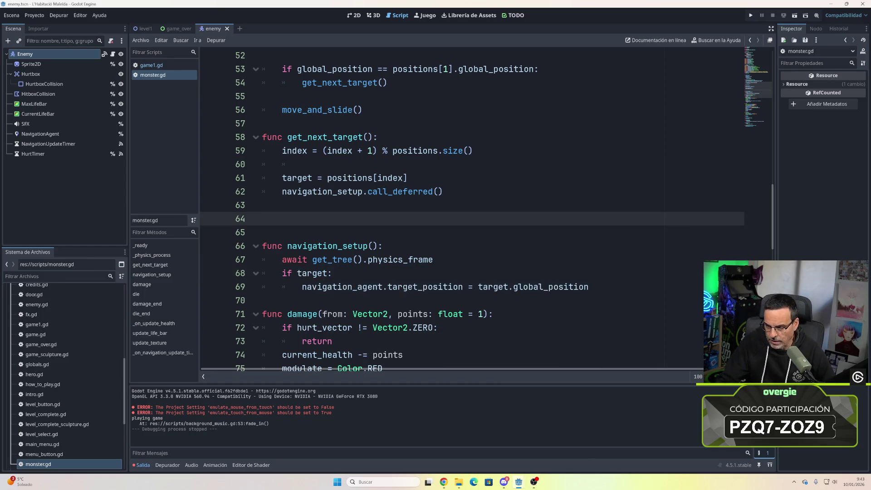
scroll(454, 241, "up", 5)
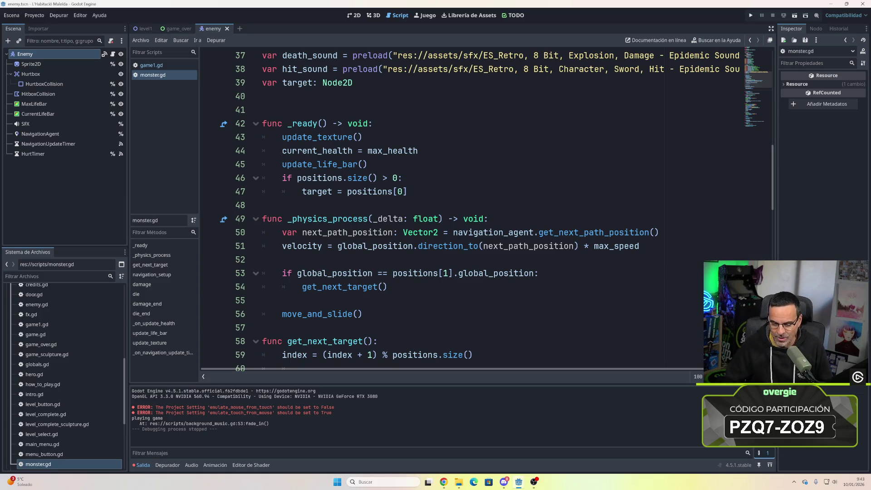
mouse_move(518, 479)
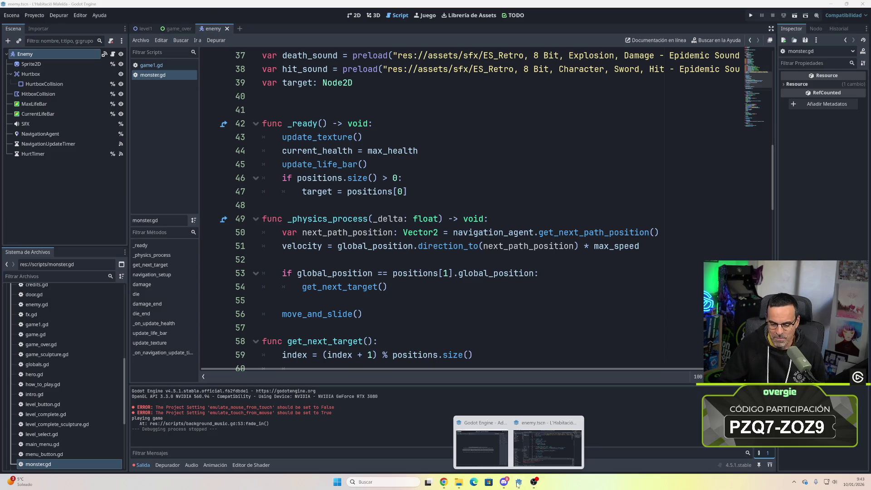
mouse_move(444, 480)
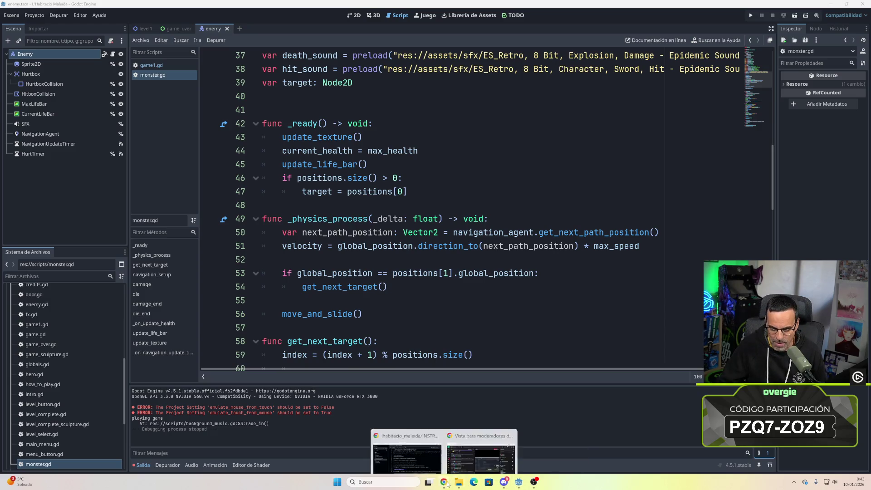
left_click(425, 454)
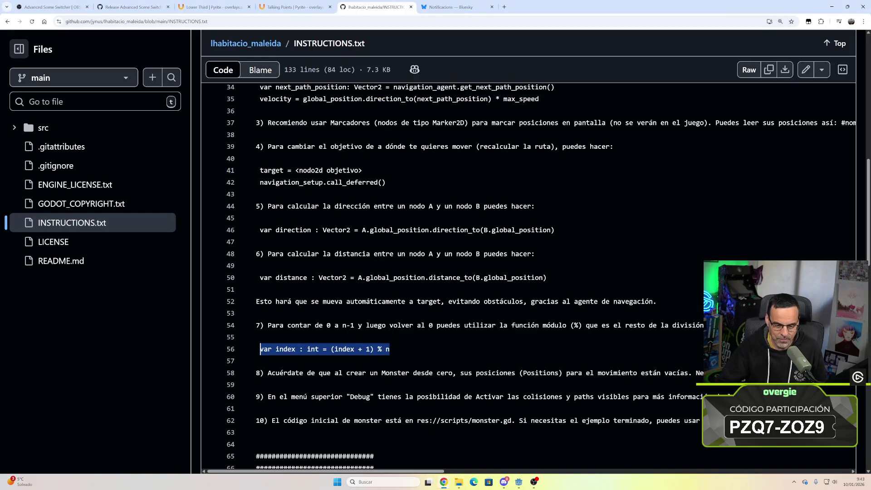
- Copy the 'var distance…' example on line 50 of INSTRUCTIONS.txt, then return to Godot
scroll(529, 277, "up", 2)
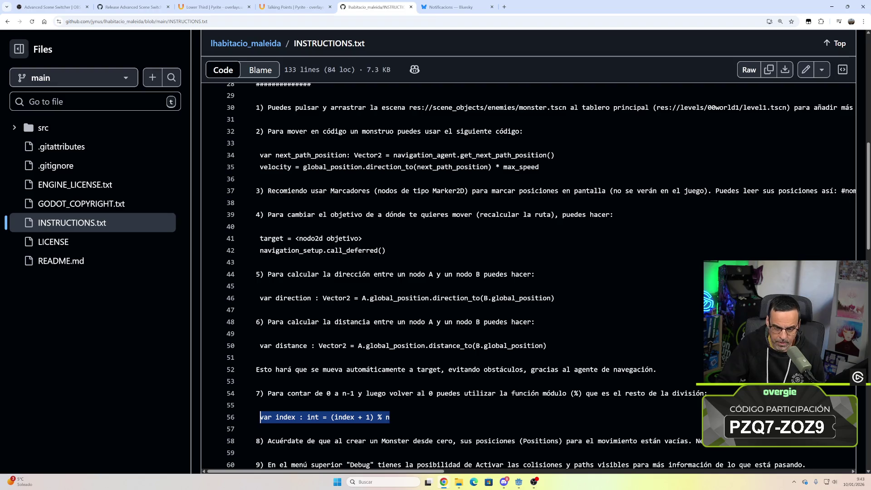
scroll(549, 275, "down", 2)
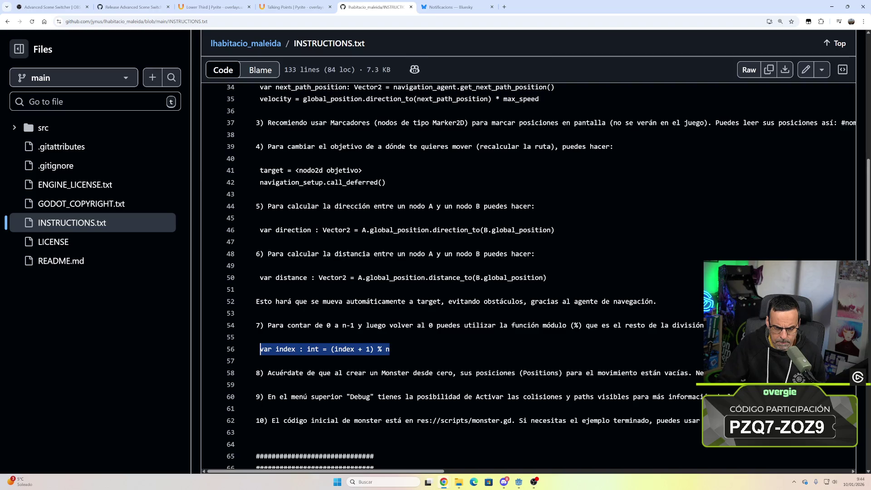
scroll(548, 275, "down", 1)
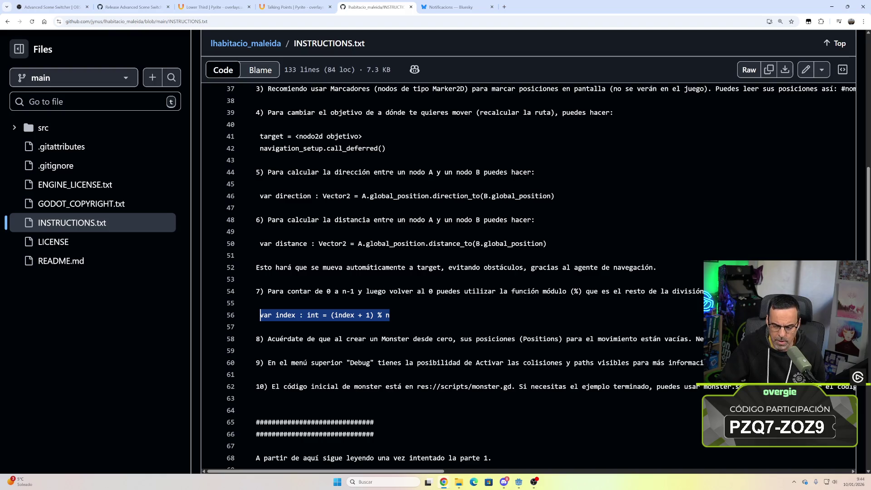
scroll(528, 277, "up", 6)
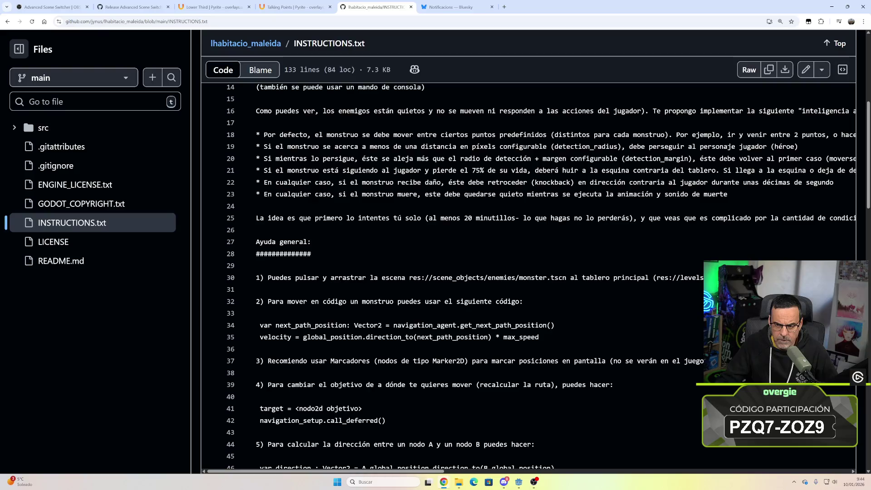
mouse_move(436, 471)
left_mouse_down()
mouse_move(492, 463)
mouse_move(415, 464)
left_mouse_up()
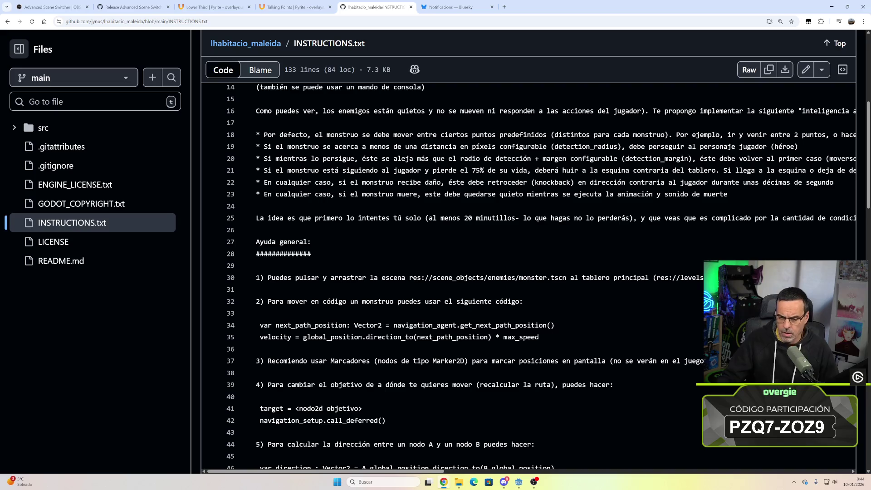
scroll(415, 464, "down", 3)
left_click_drag(390, 427, 260, 427)
scroll(260, 427, "down", 1)
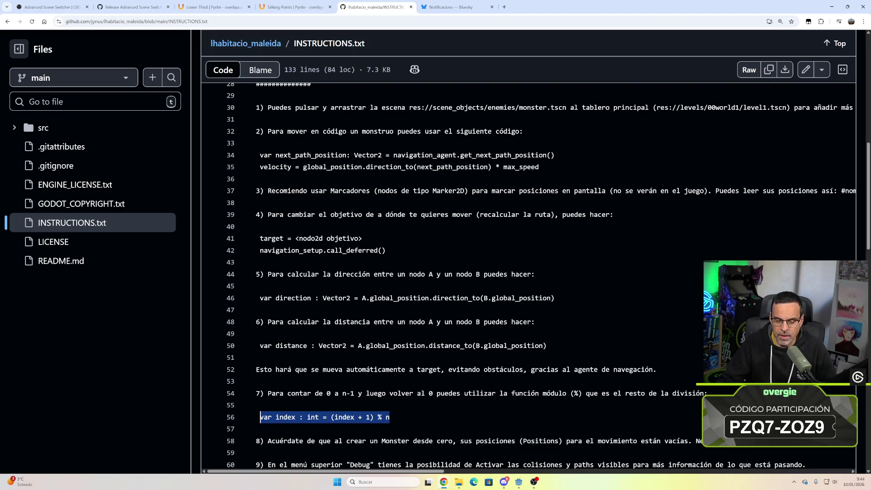
left_click_drag(547, 345, 259, 345)
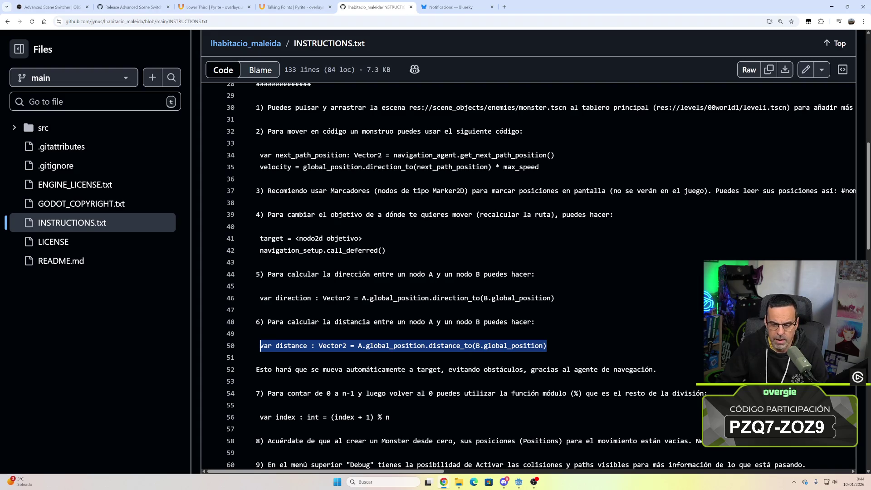
mouse_move(519, 482)
left_click(529, 454)
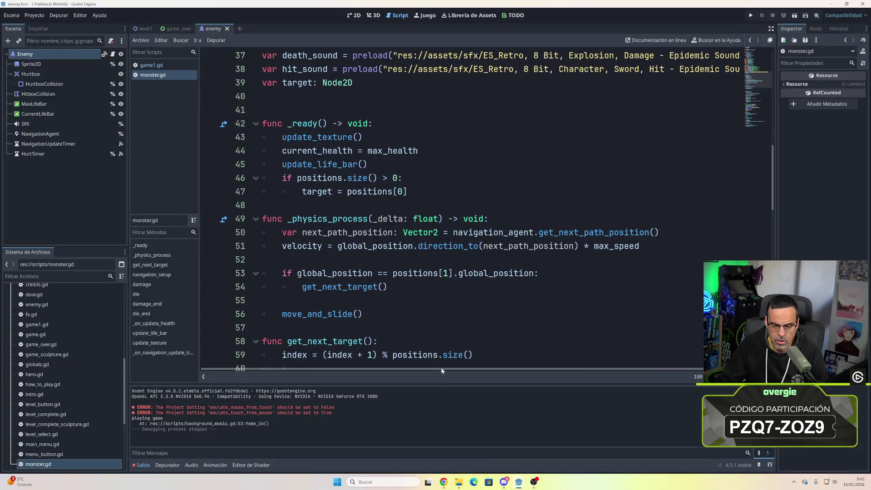
- Paste the distance declaration below the index variable, then remove it from the top level
scroll(454, 209, "up", 12)
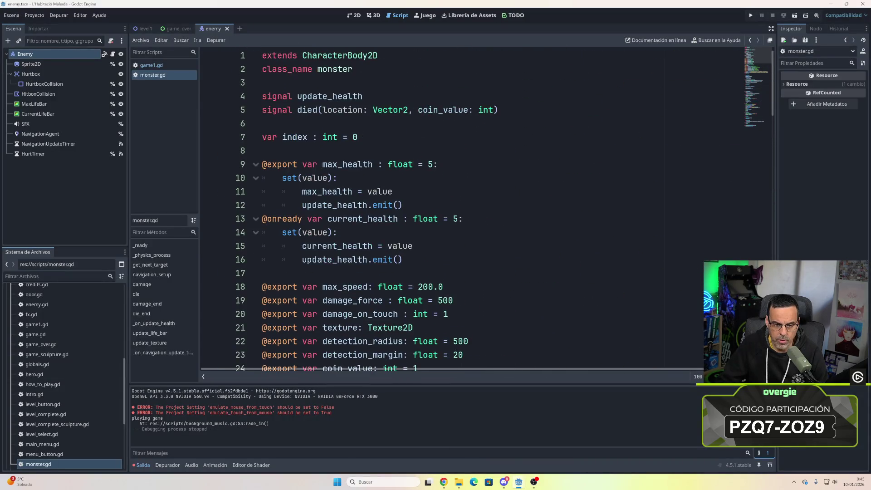
left_click(272, 151)
key("Return")
key("Return")
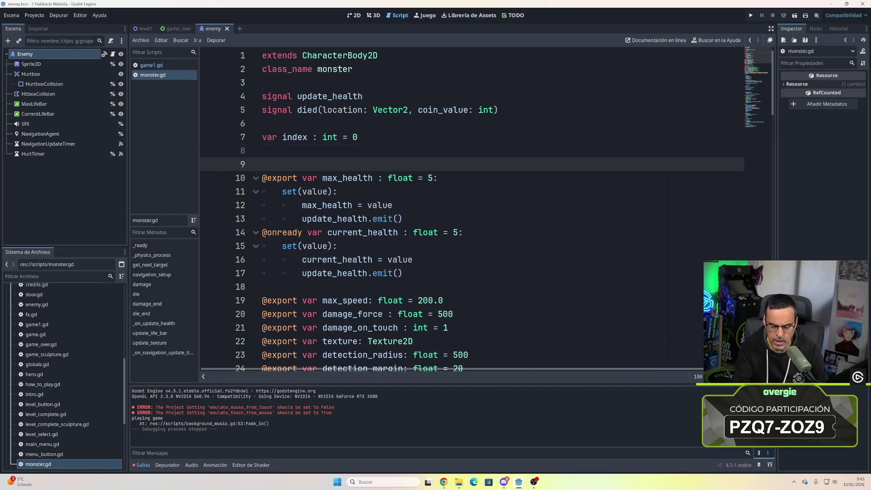
key("Up")
key("Up")
type("var distance : Vector2 = A.global_position.distance_to(B.global_position)")
left_click(263, 164)
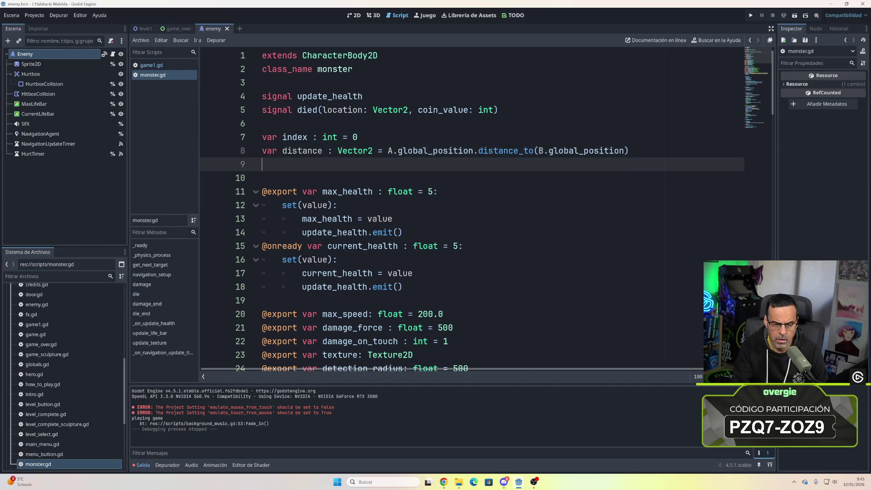
left_click(629, 150)
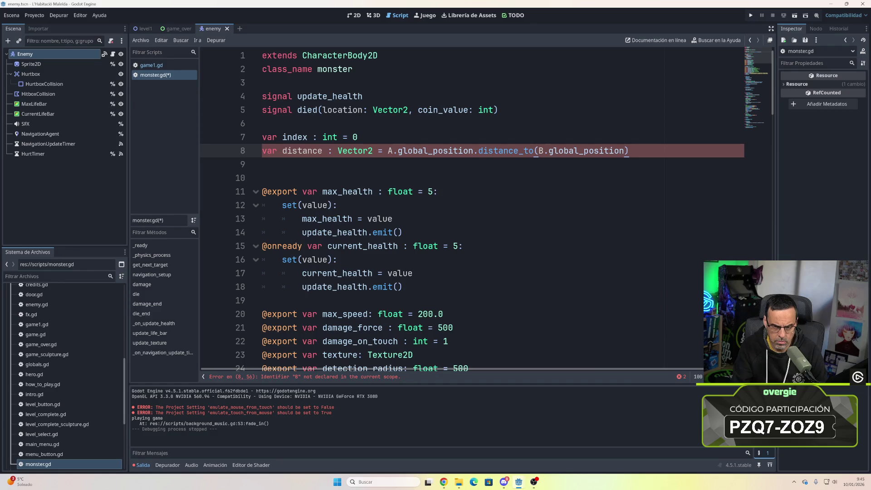
key("shift+Home")
key("BackSpace")
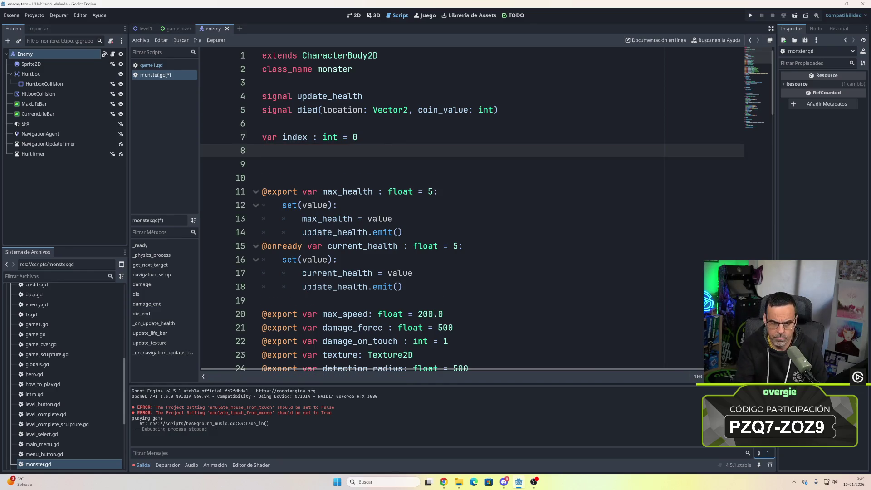
key("BackSpace")
- Paste the distance declaration under the velocity line in _physics_process and indent it
scroll(497, 212, "down", 12)
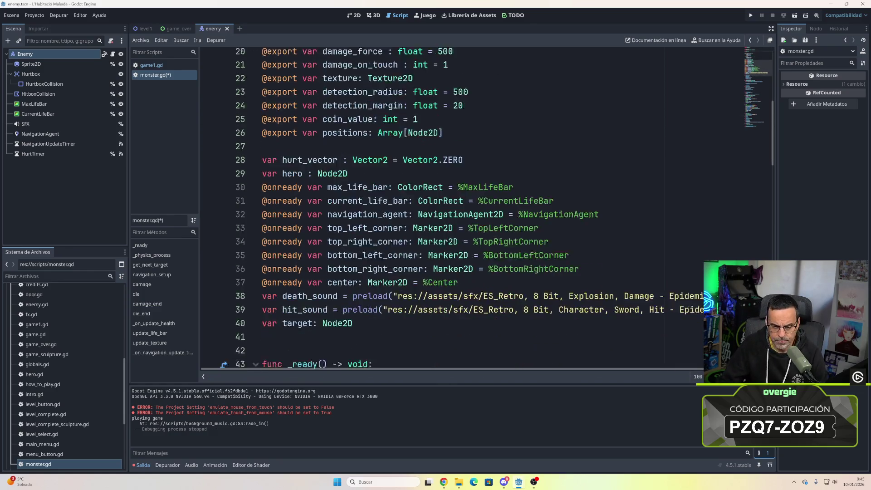
scroll(497, 212, "down", 2)
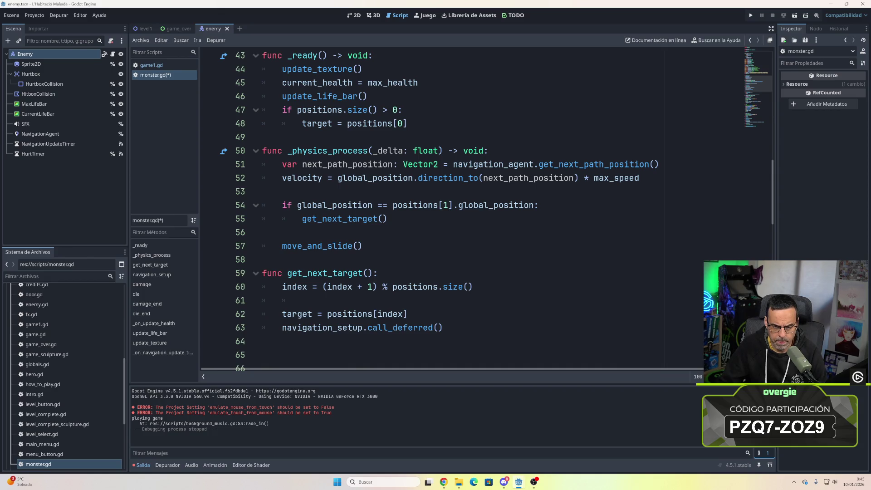
scroll(497, 211, "up", 1)
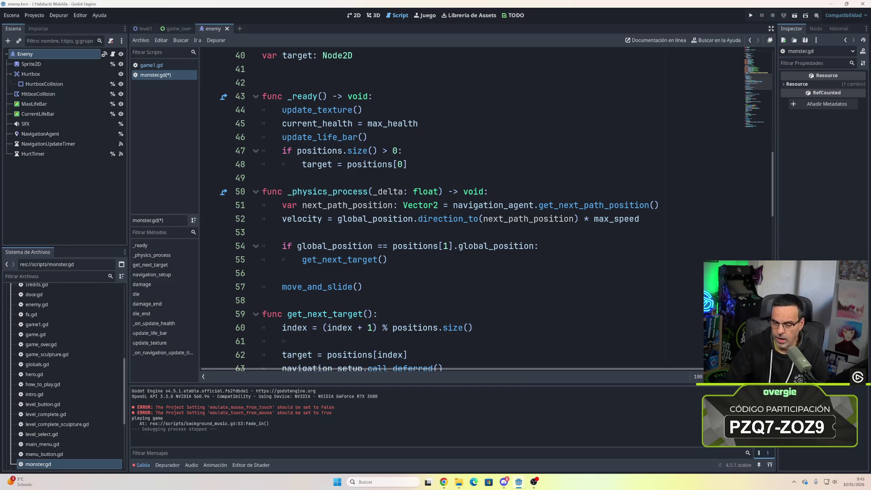
key("Return")
type("var distance : Vector2 = A.global_position.distance_to(B.global_position)")
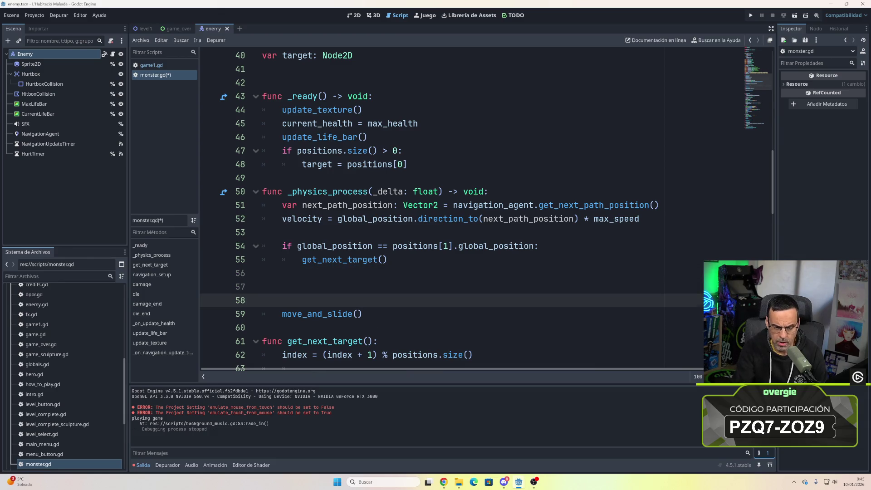
key("ctrl+z")
key("Up")
key("Up")
key("Up")
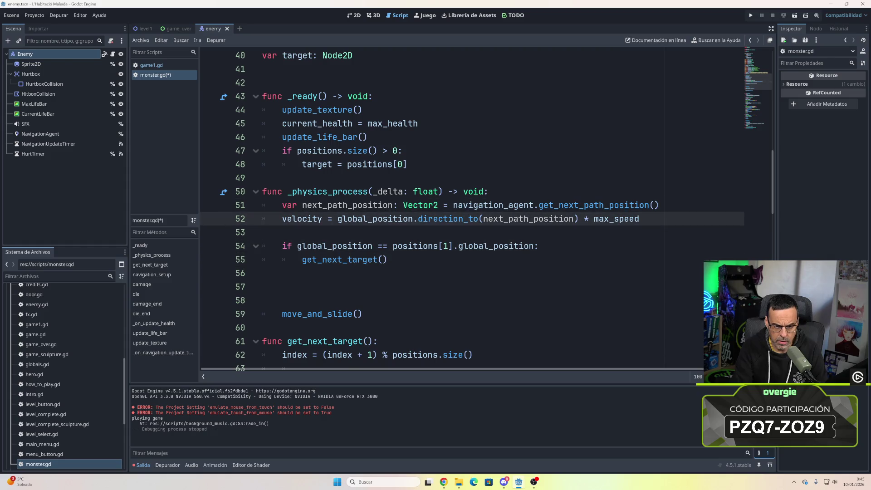
key("End")
key("Return")
type("var distance : Vector2 = A.global_position.distance_to(B.global_position)")
key("Home")
key("Tab")
key("Down")
key("Down")
key("Down")
key("Down")
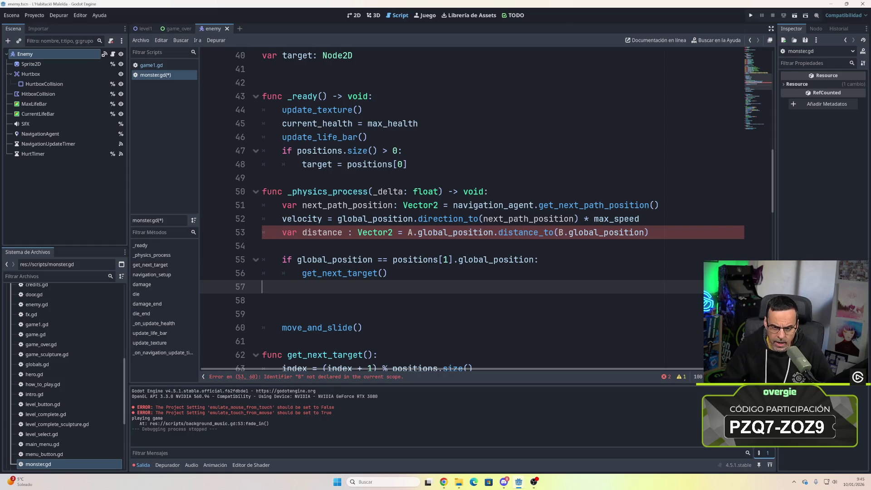
- Replace placeholder A in the distance line with target
left_click(413, 232)
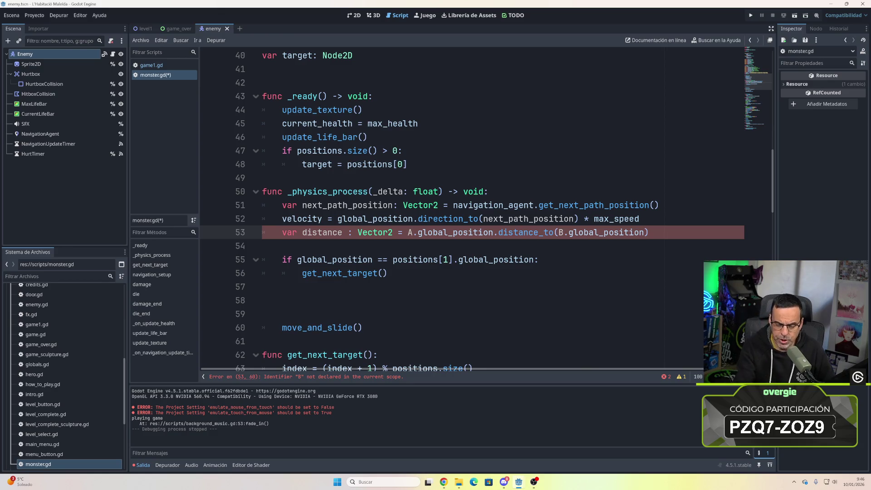
key("BackSpace")
type("position")
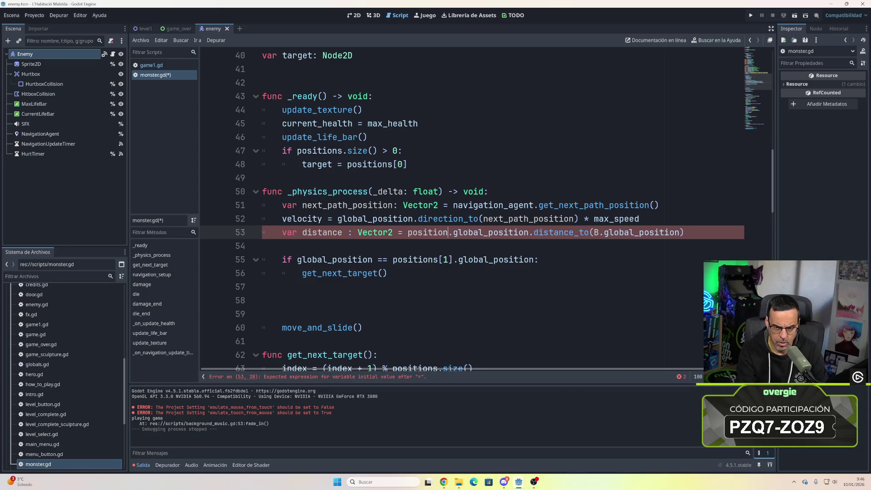
type("s")
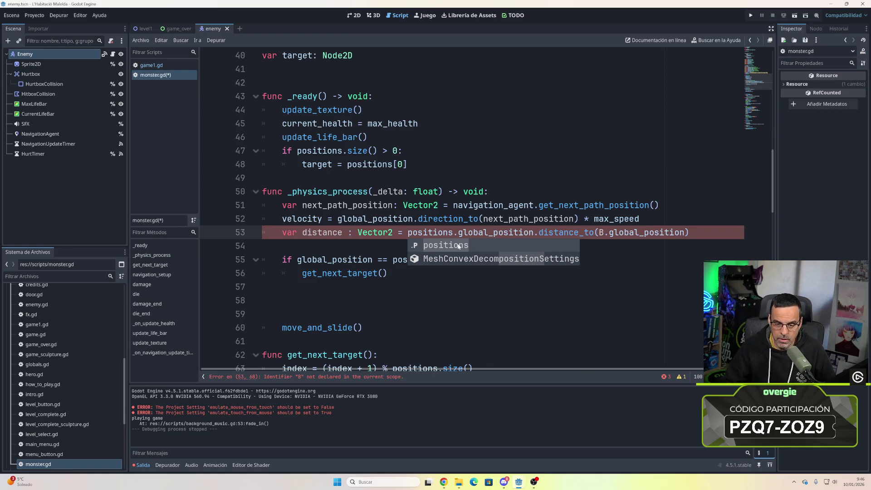
key("Escape")
key("Down")
key("Up")
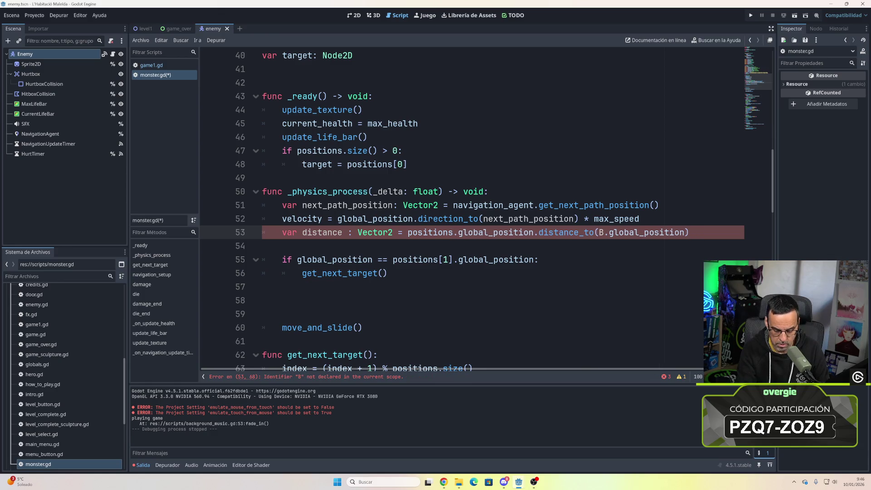
type("[")
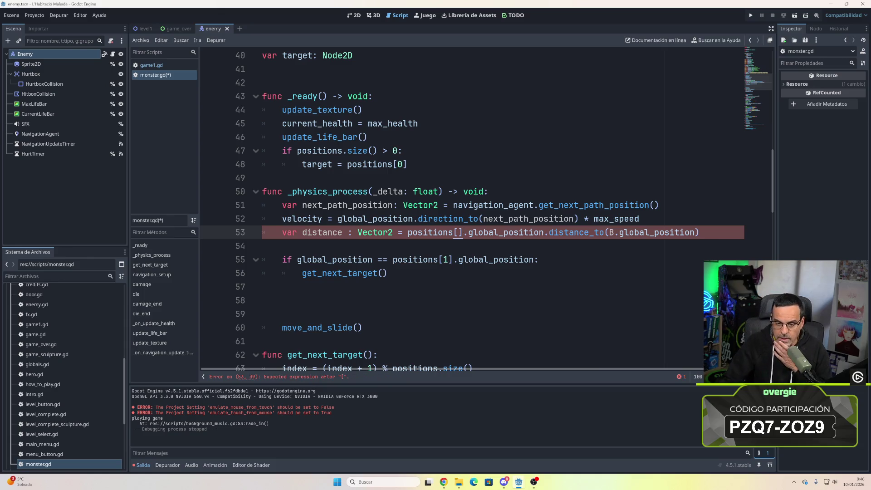
left_click(262, 245)
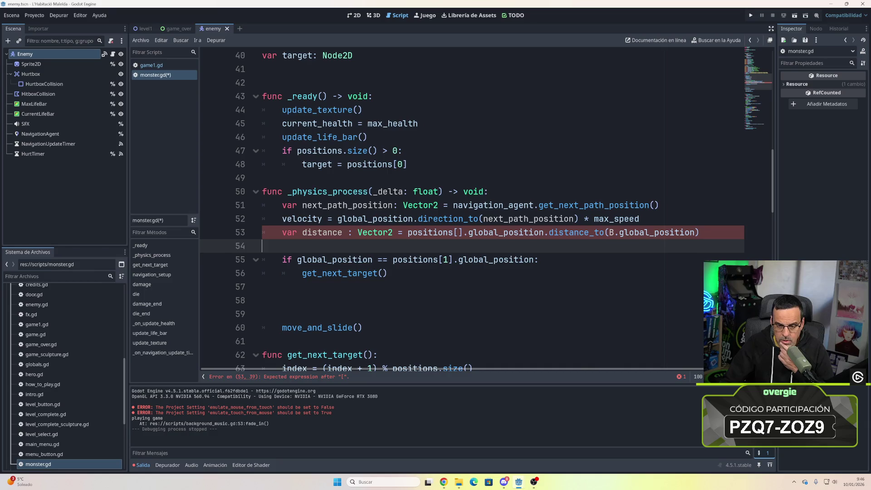
left_click_drag(408, 232, 462, 232)
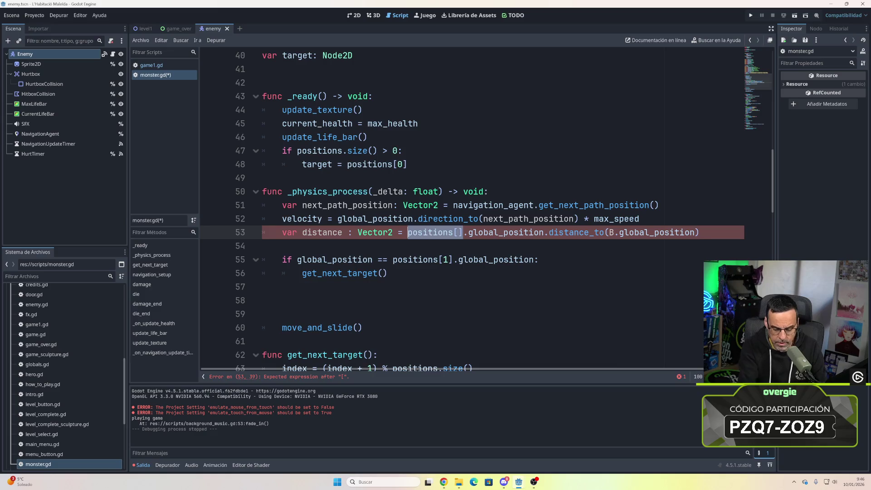
type("target")
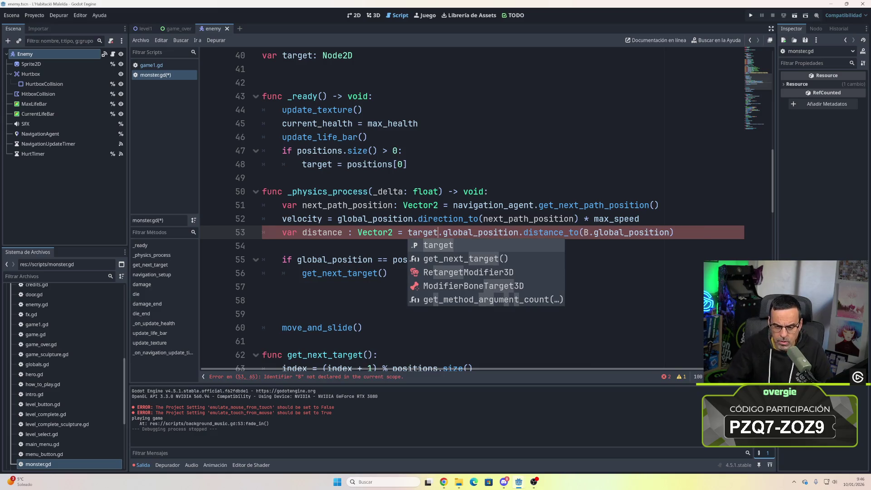
- Replace placeholder B in the distance line with target as well
left_click(588, 231)
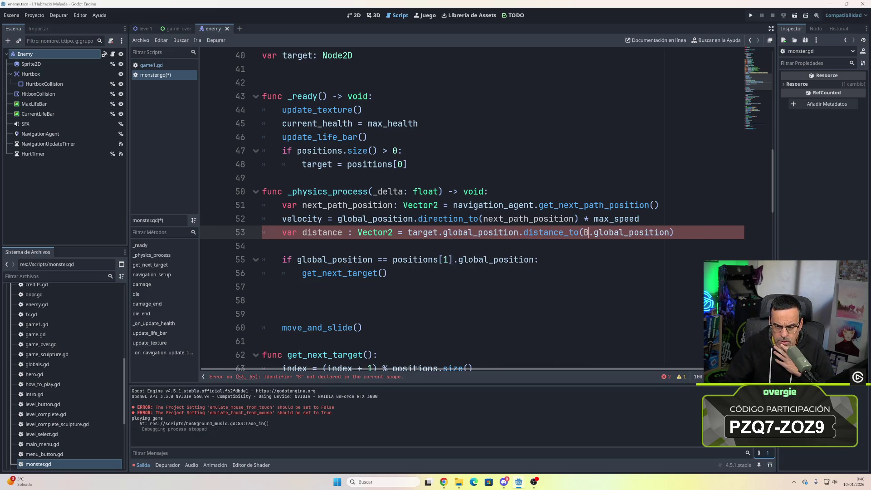
key("BackSpace")
type("ta")
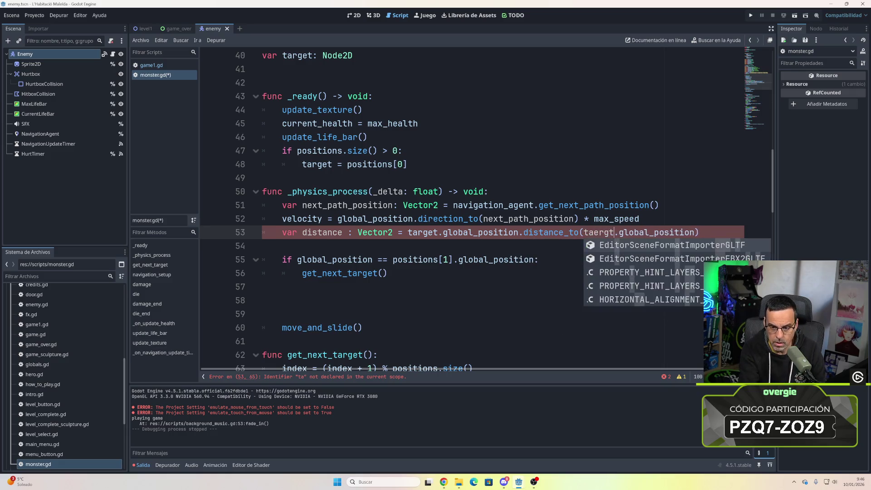
type("rg")
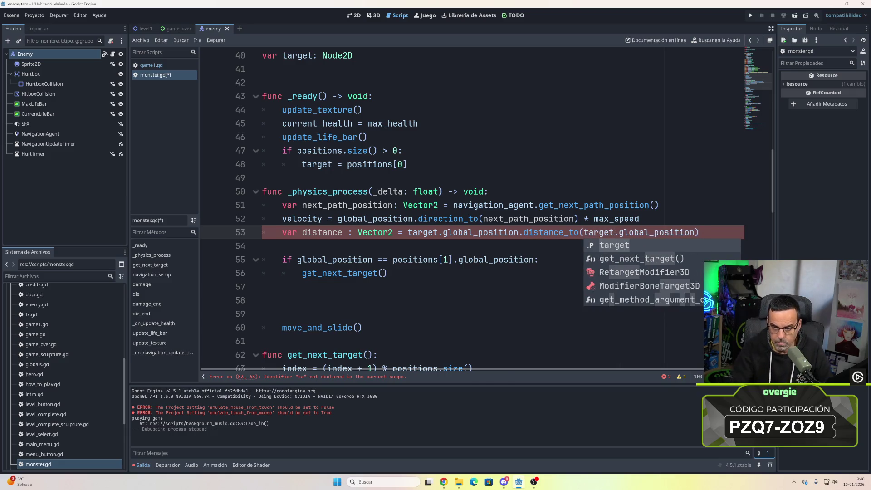
key("Return")
key("Down")
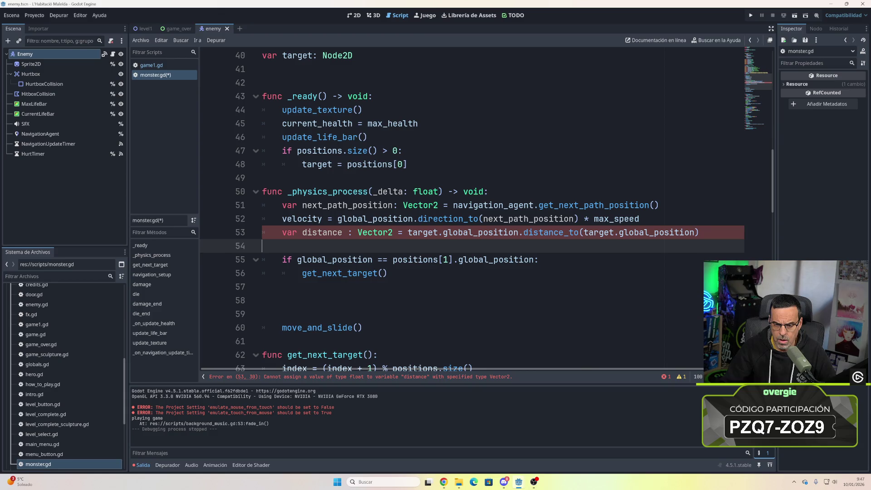
double_click(422, 233)
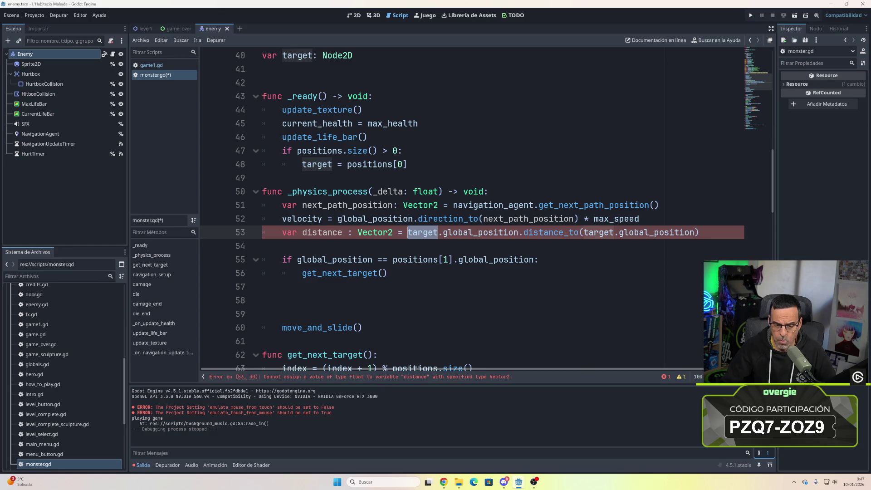
- Replace the first target on line 53 with monster, then change it to self
type("monstrer")
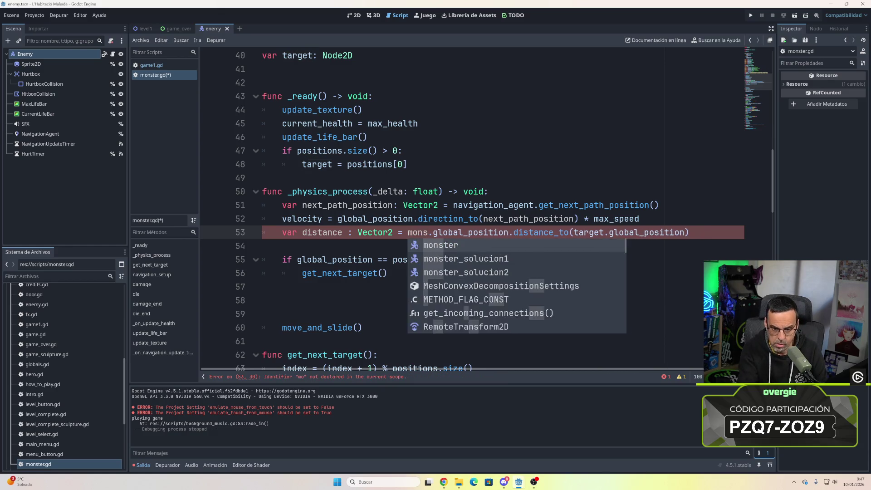
key("BackSpace")
key("BackSpace")
key("BackSpace")
type("er")
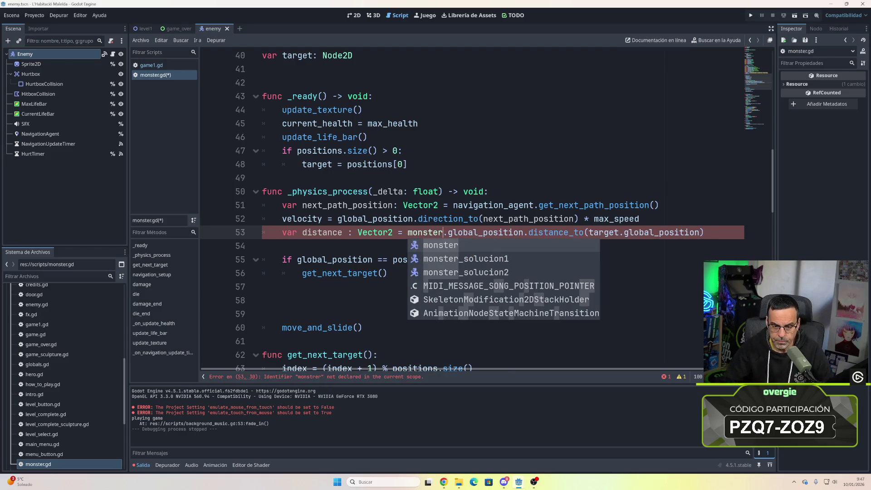
key("Return")
key("Down")
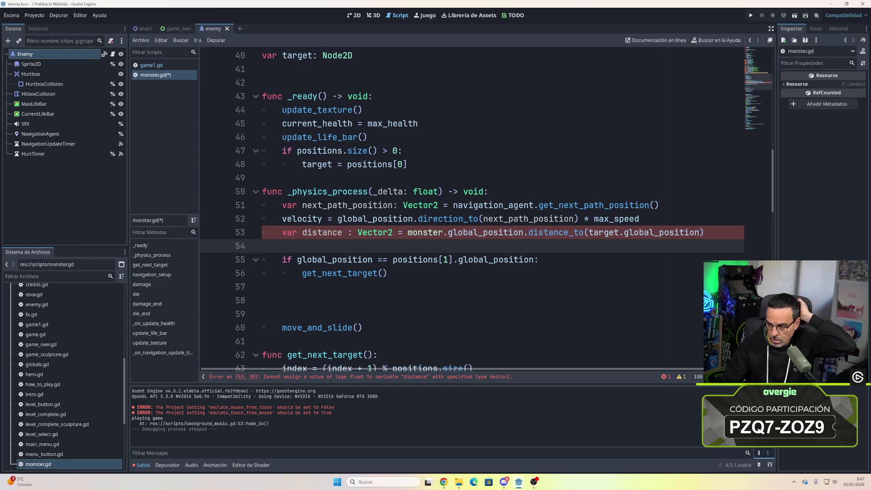
left_click_drag(442, 232, 408, 233)
type("self")
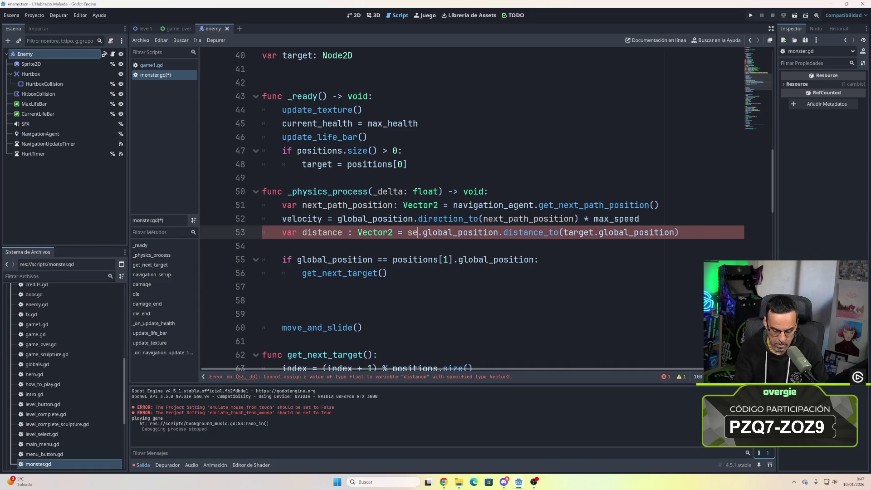
left_click(264, 246)
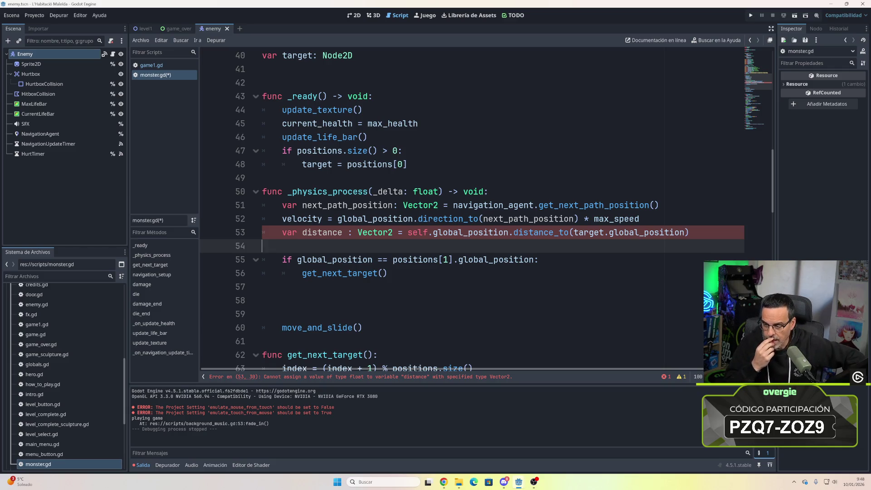
left_click(391, 233)
key("BackSpace")
key("BackSpace")
key("BackSpace")
key("BackSpace")
key("BackSpace")
key("BackSpace")
type("float")
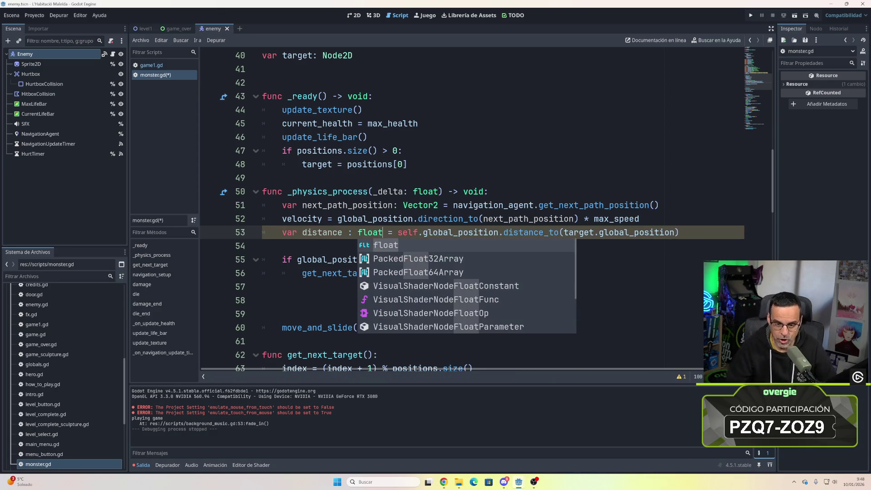
key("Escape")
key("Down")
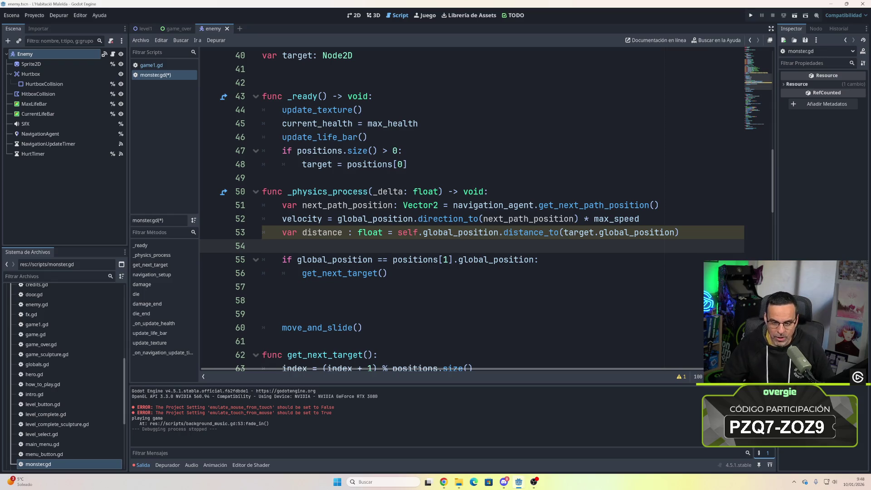
left_click(387, 274)
left_click(393, 232)
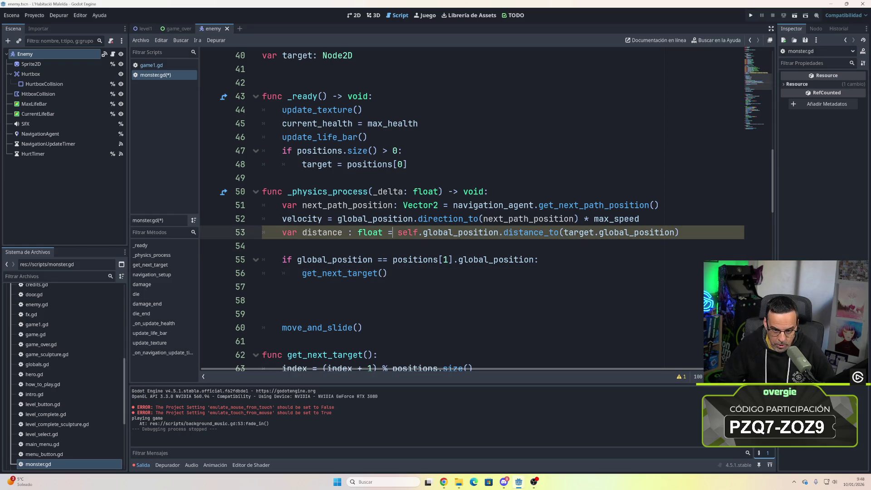
left_click(263, 246)
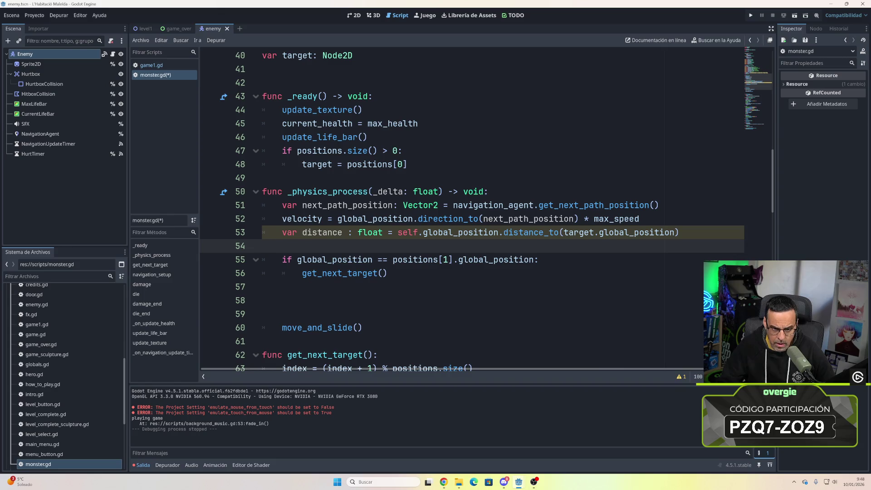
left_click(263, 314)
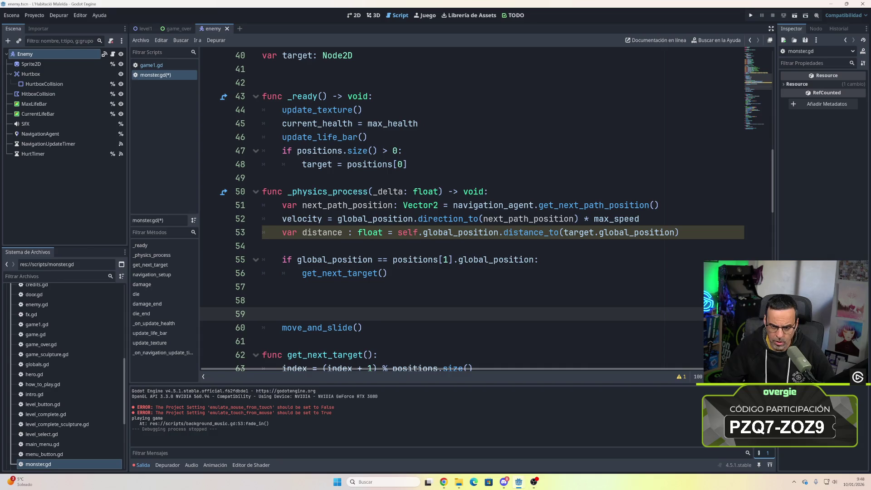
left_click(263, 286)
left_click(262, 245)
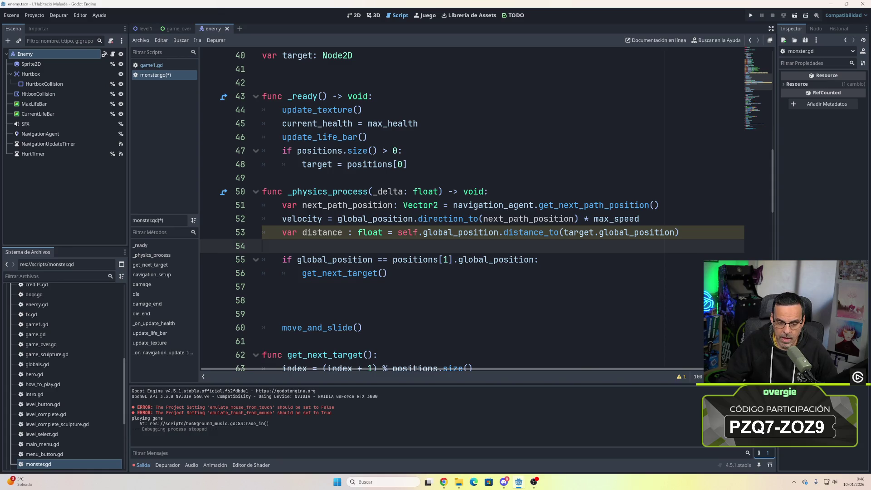
- Replace line 55's position comparison with the condition 'distance < 1:'
left_click(297, 260)
type("distan")
type("ce ")
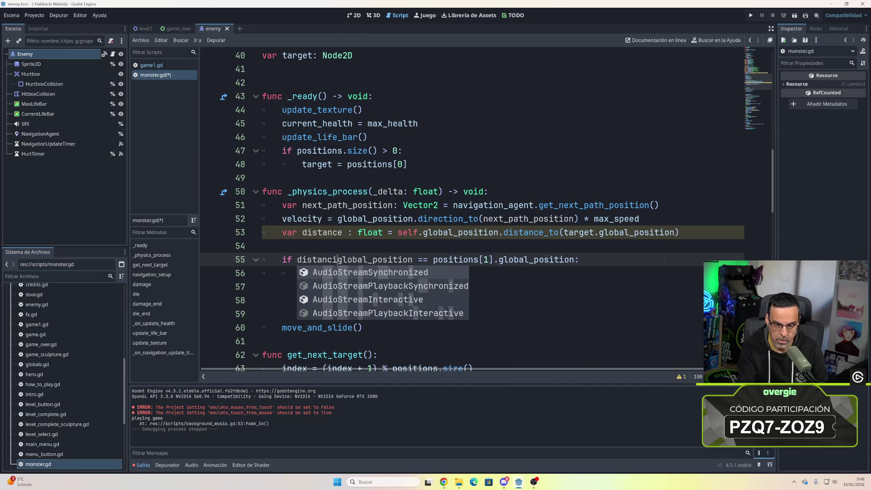
type("< ")
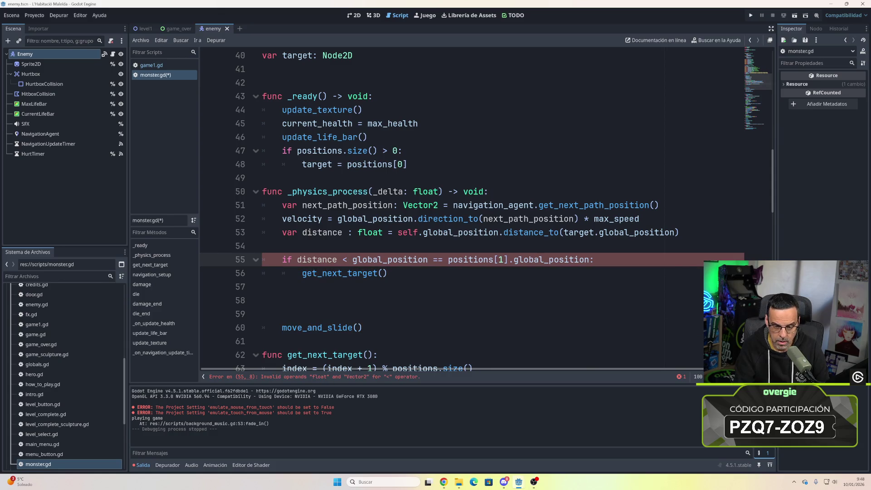
type("1")
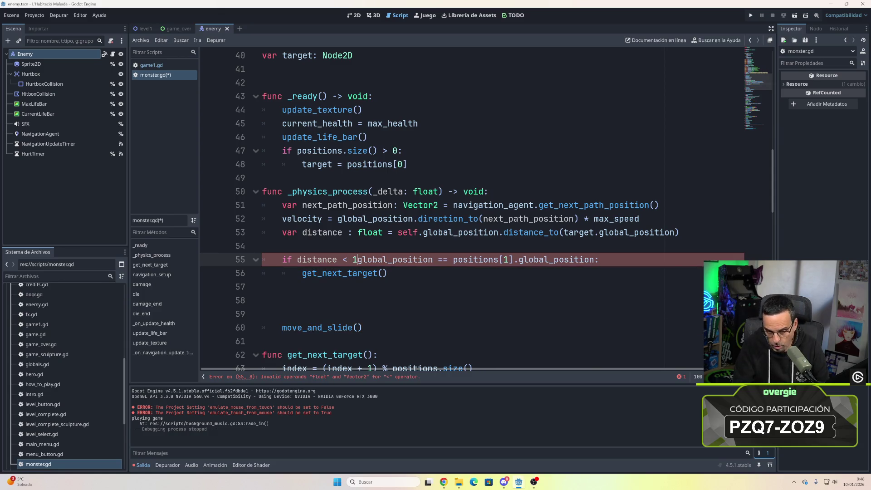
key("shift+End")
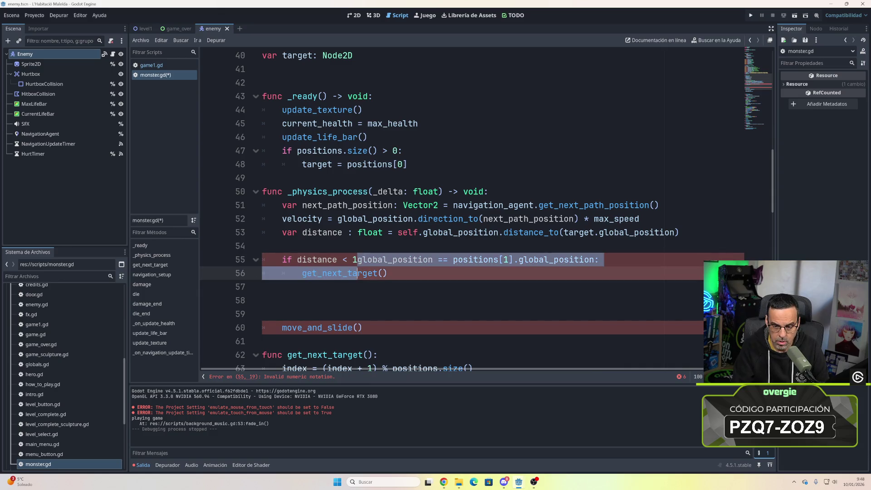
key("Delete")
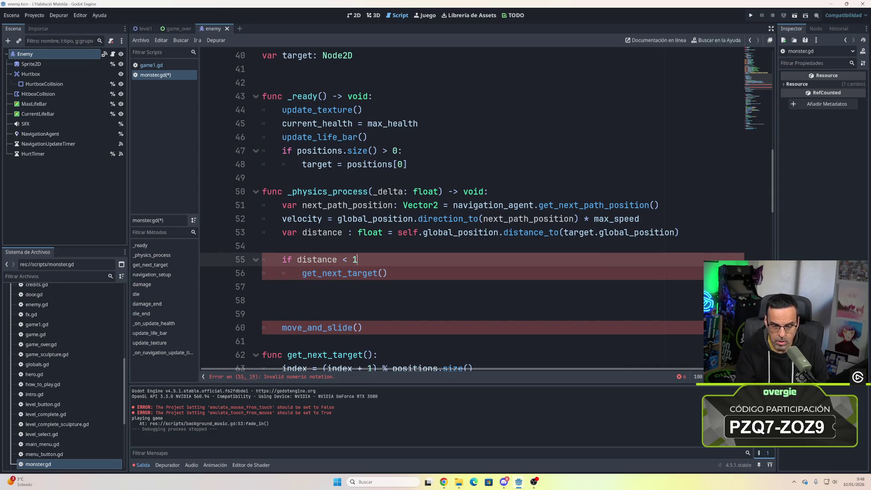
left_click(262, 300)
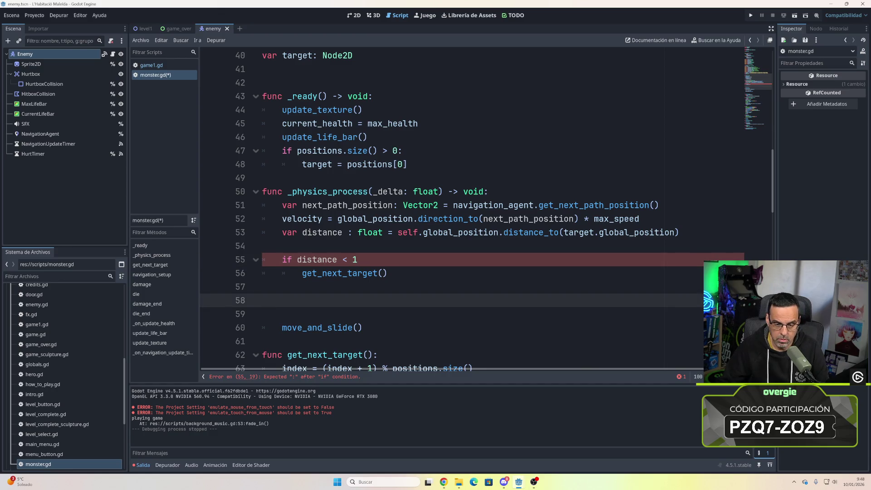
left_click(343, 260)
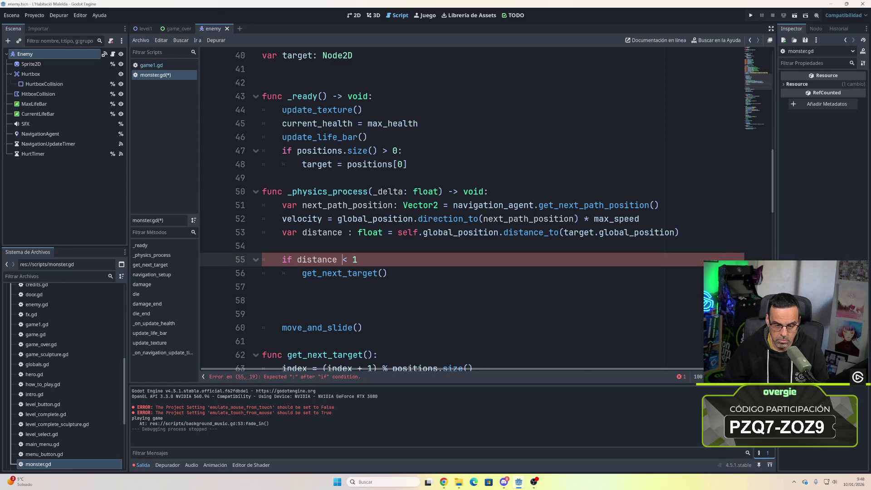
type("=")
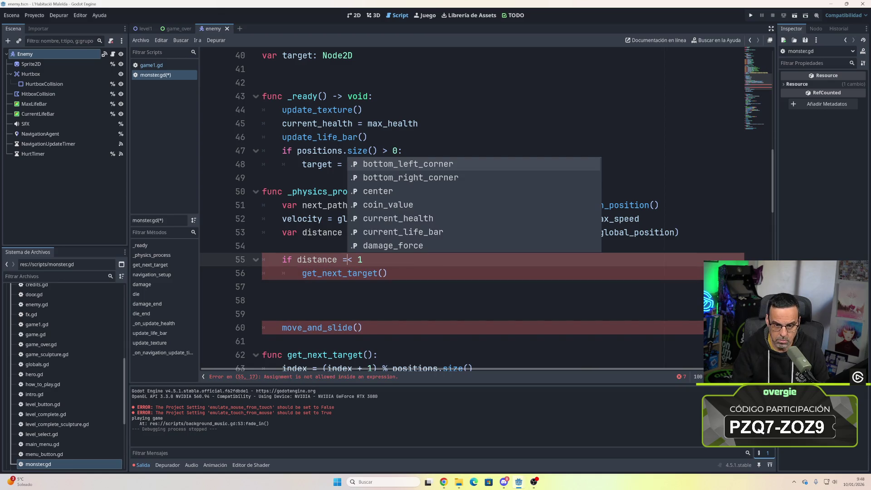
key("Down")
key("Down")
key("Down")
key("Escape")
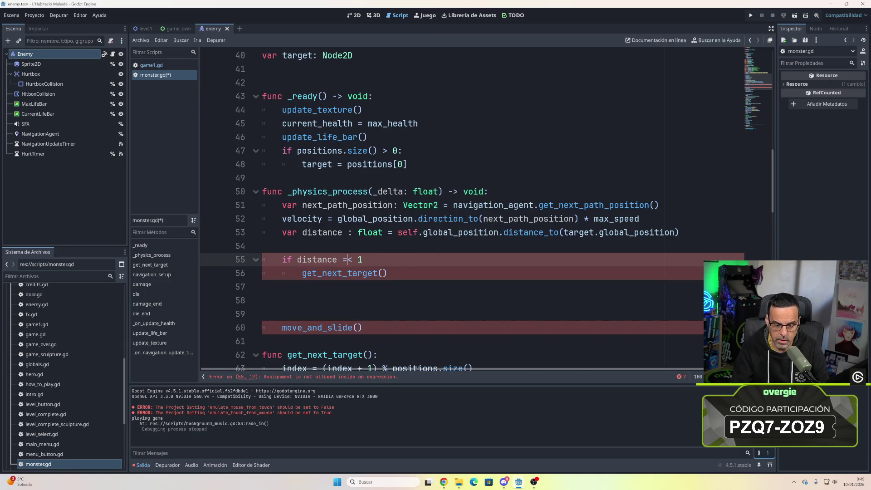
key("Down")
key("Down")
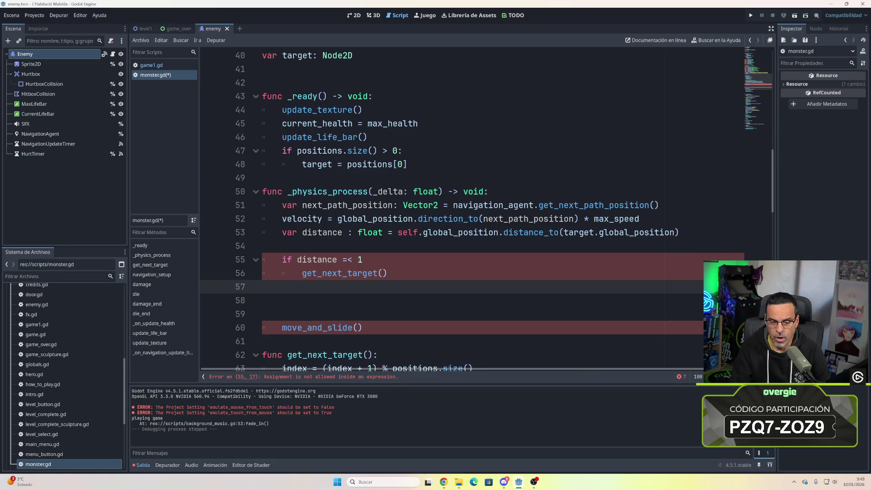
key("Up")
key("Down")
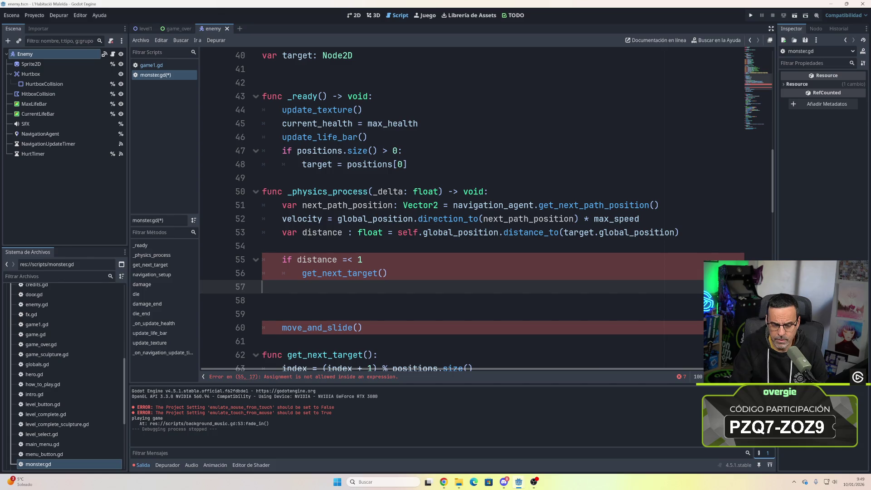
left_click(352, 260)
type(":")
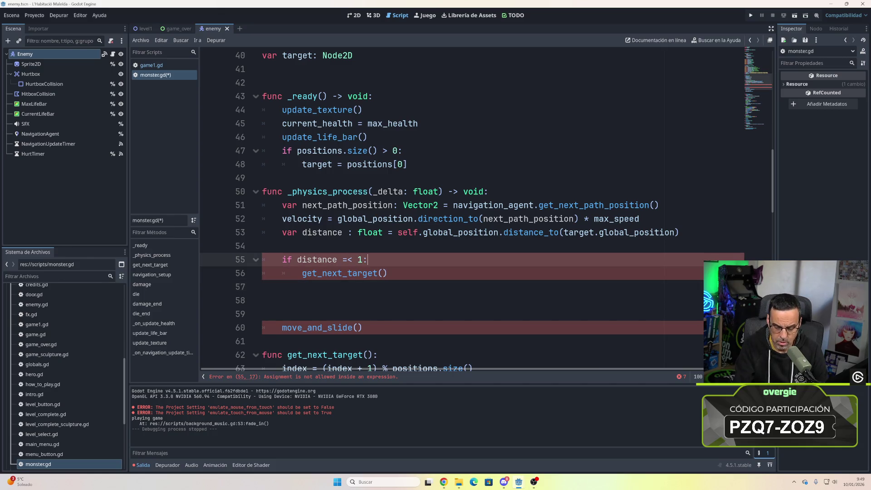
key("Down")
- Change the condition to distance <= 20, remove spare blank lines, and save monster.gd
left_click(358, 259)
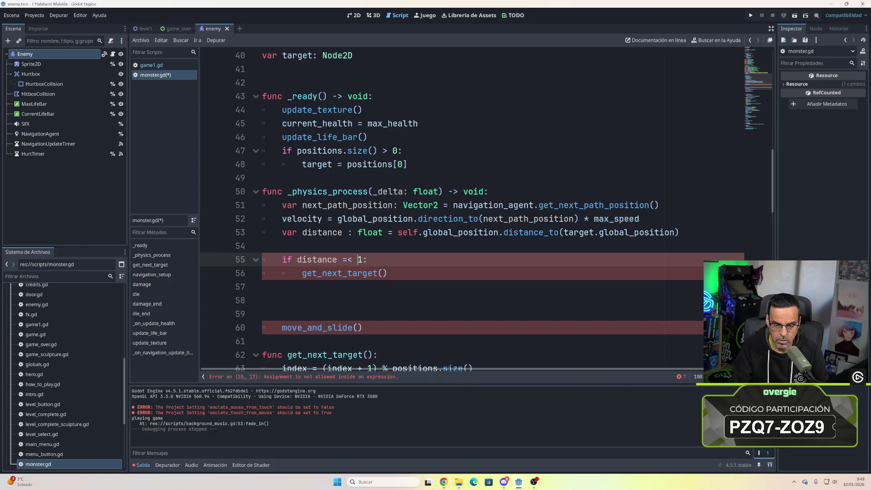
key("BackSpace")
left_click(262, 300)
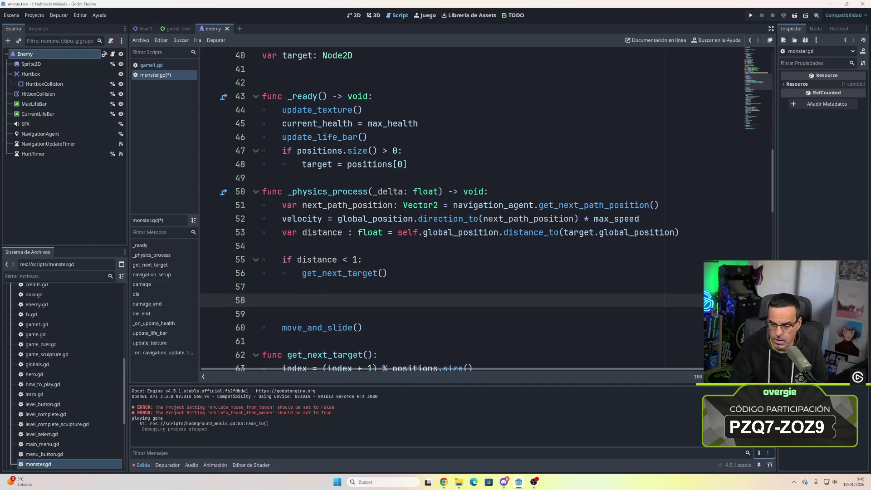
key("BackSpace")
key("Up")
key("Up")
key("Down")
key("Up")
key("Up")
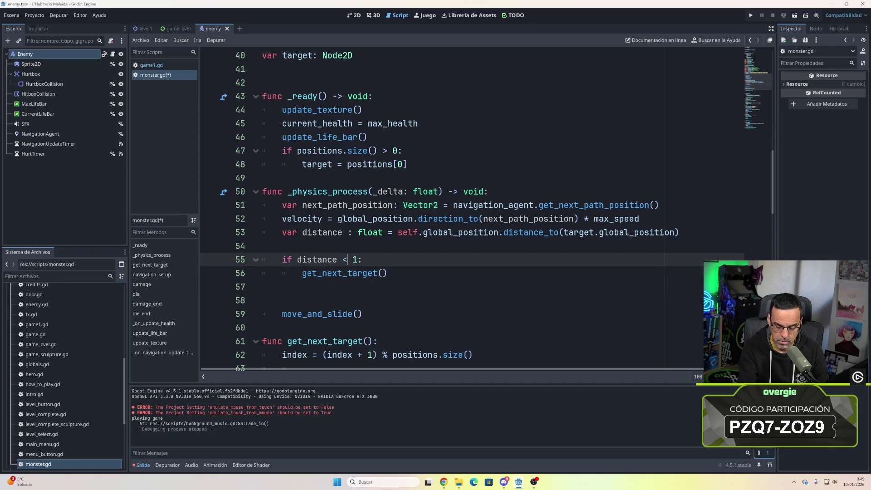
type("=")
key("Escape")
key("Down")
key("Down")
key("Down")
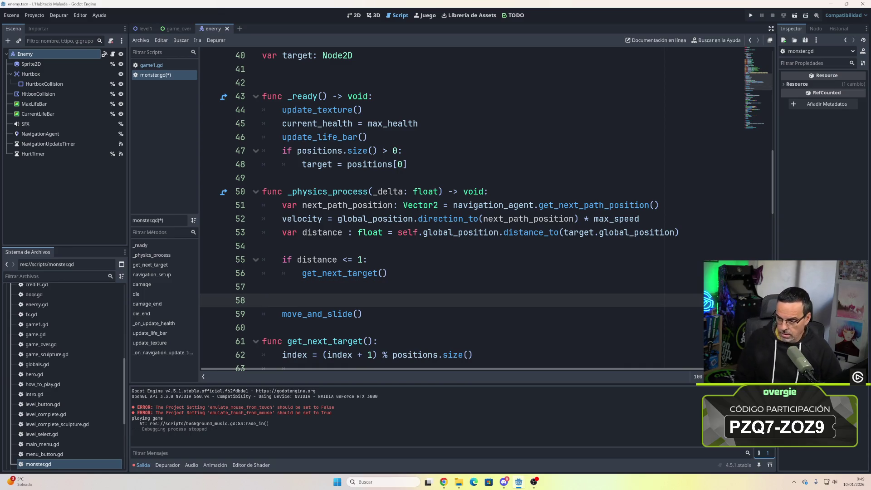
key("Up")
key("Up")
key("Up")
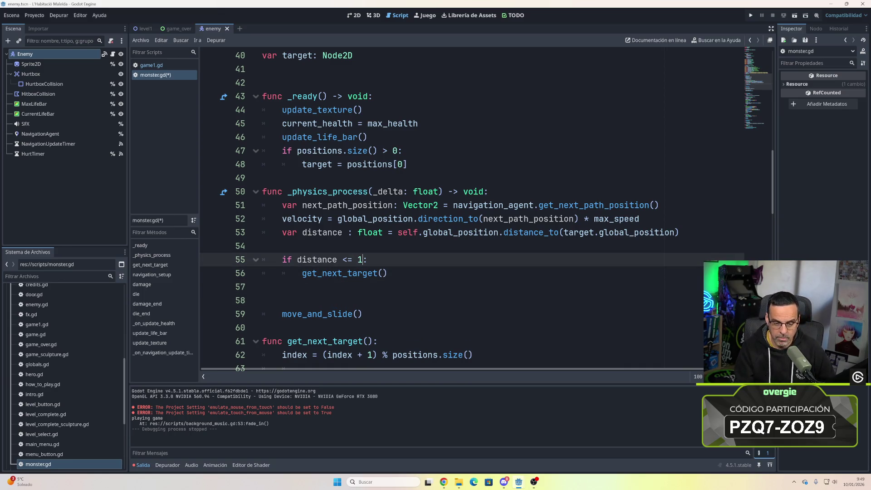
key("Delete")
type("20")
key("Down")
key("Down")
key("Down")
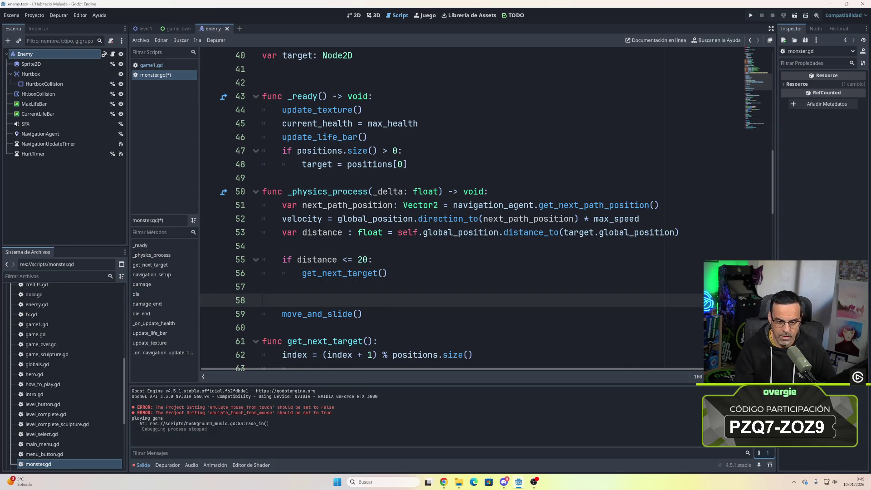
key("BackSpace")
key("ctrl")
key("ctrl+s")
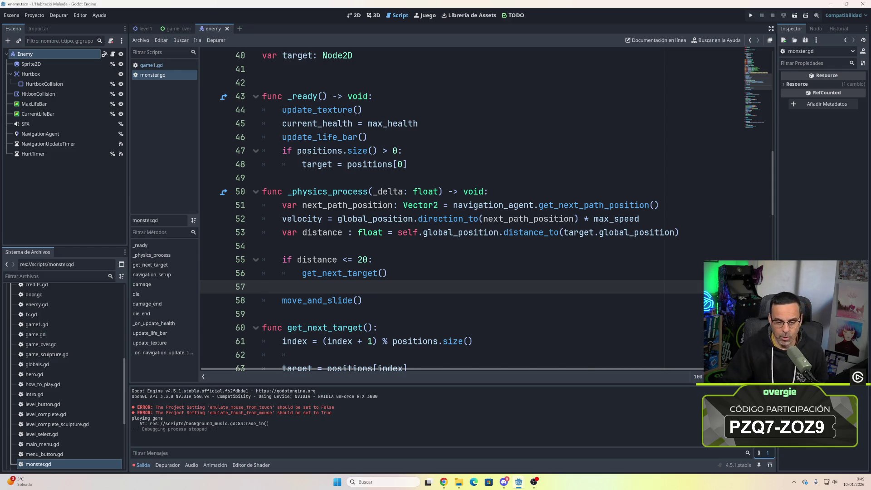
- Review the end of monster.gd and run the game to test the patrol
scroll(453, 209, "down", 2)
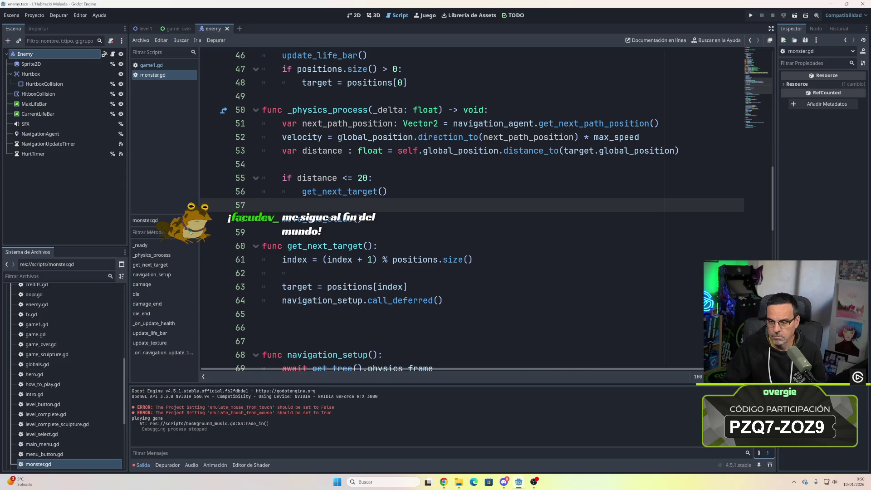
left_click(752, 15)
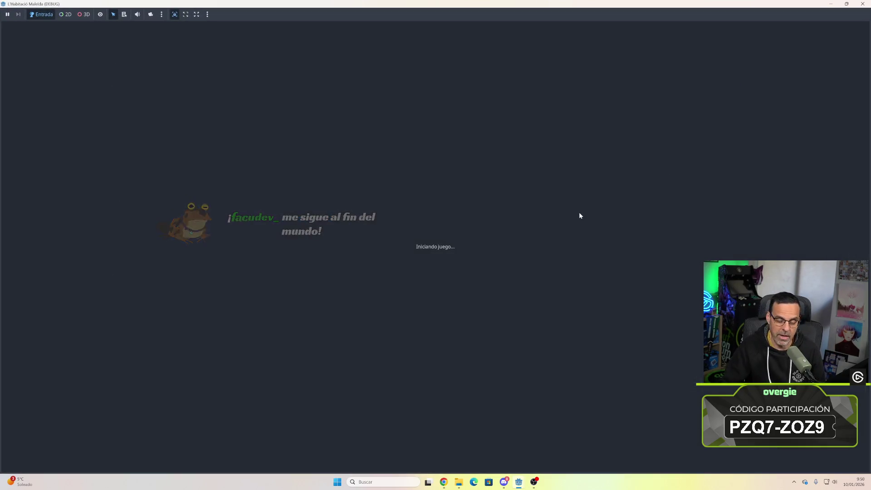
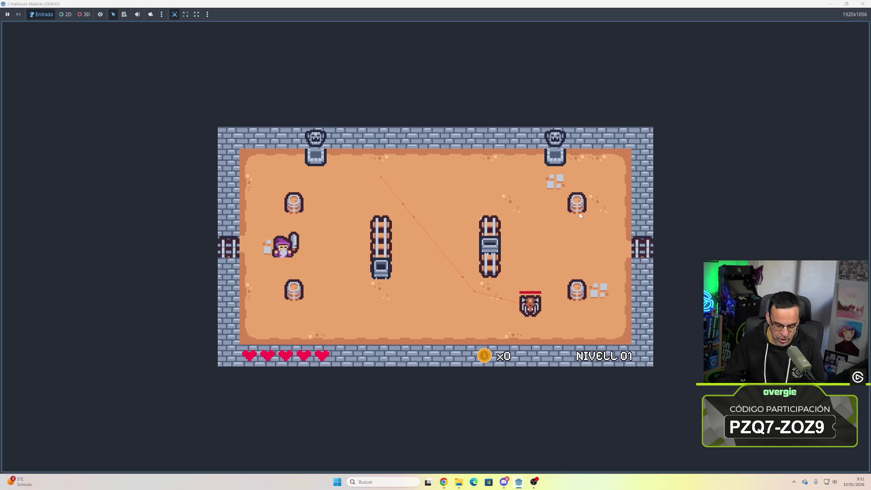
- Move the wizard to the red monster and defeat it
key("Up")
key("Right")
key("Up")
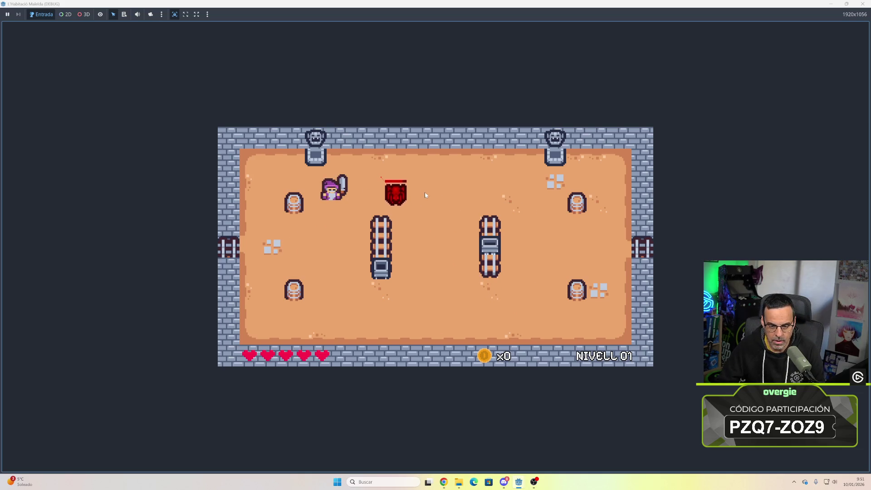
key("Right")
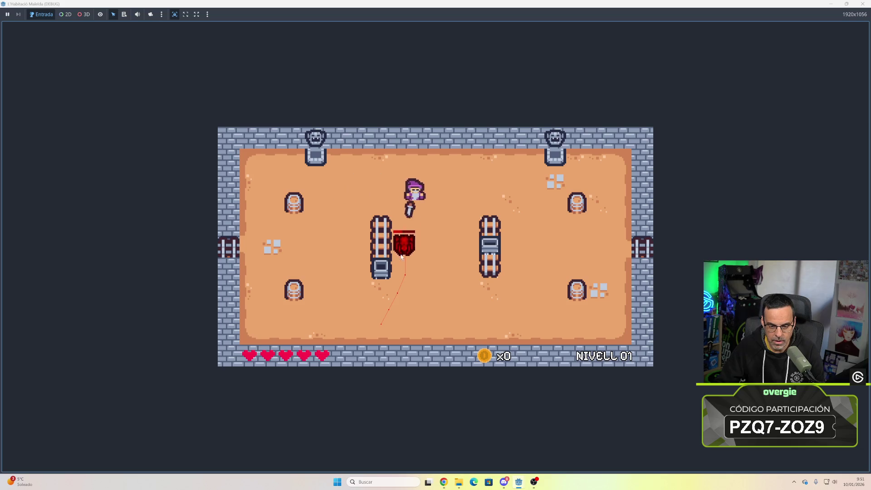
key("Down")
key("Right")
key("Right")
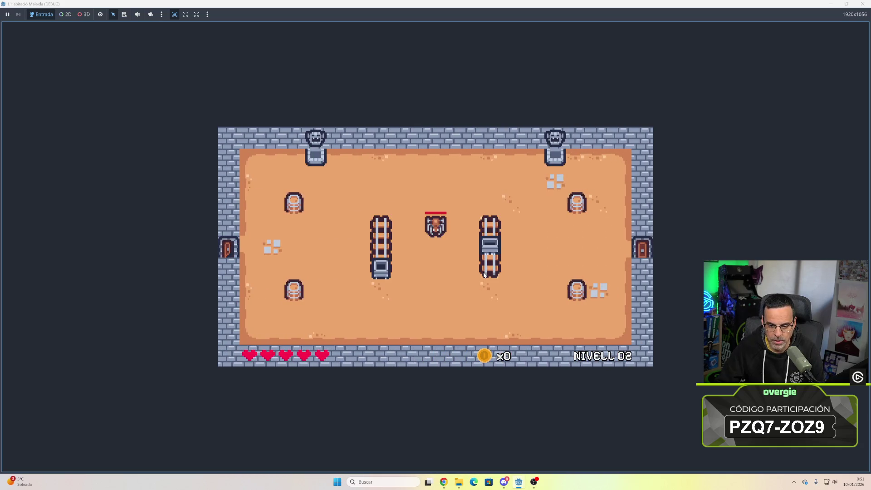
- Walk the wizard into the up-right room of level two
key("Right")
key("Up")
key("Down")
key("Left")
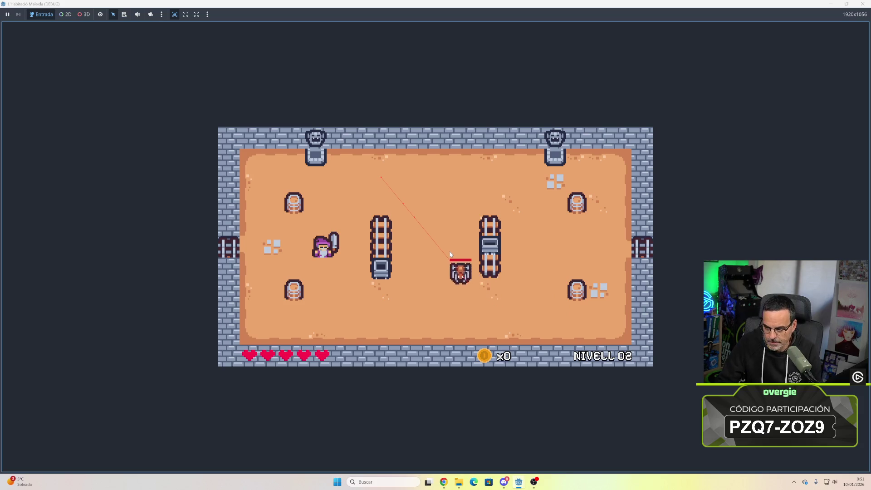
key("Down")
key("Right")
key("Up")
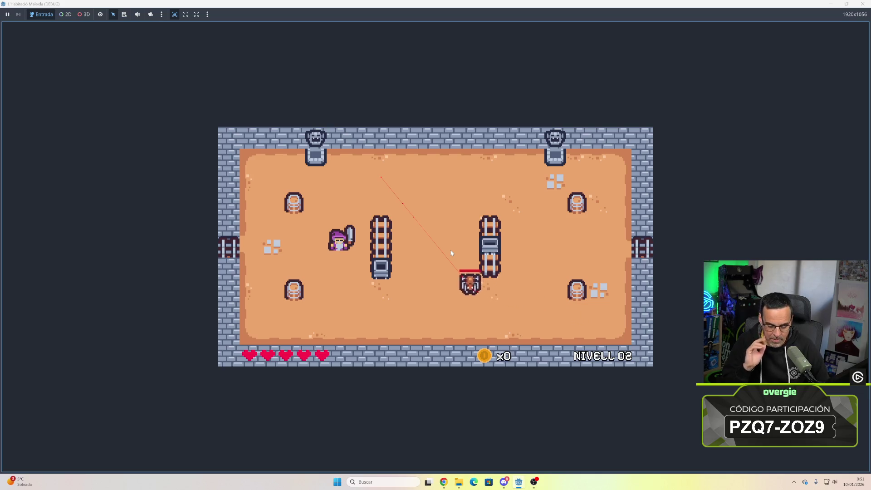
- Move around while watching the level-two monster patrol, then stop the game
key("Left")
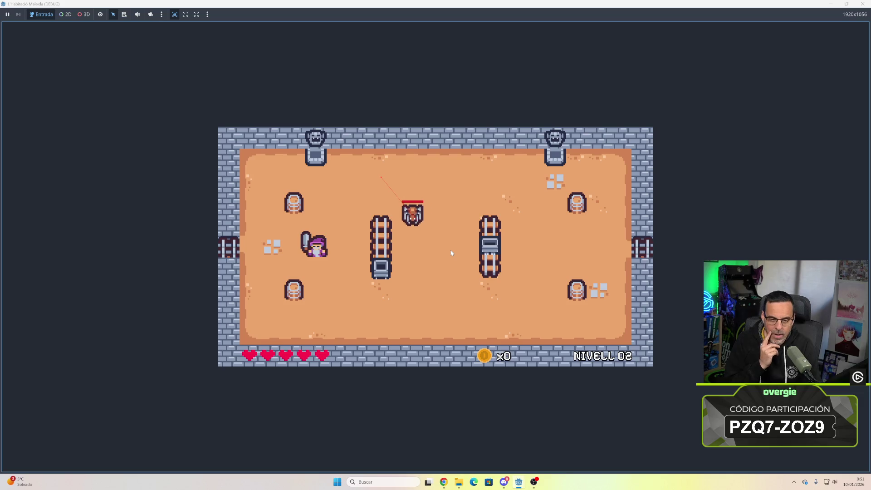
key("Right")
key("Down")
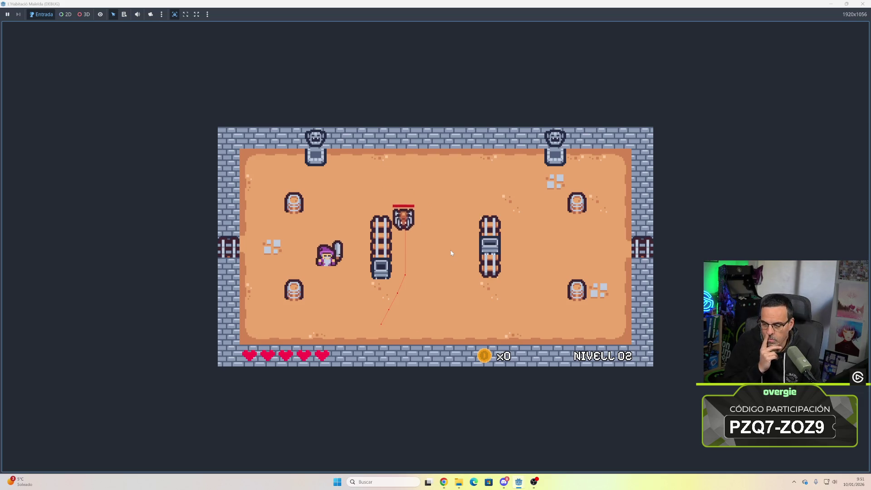
key("Left")
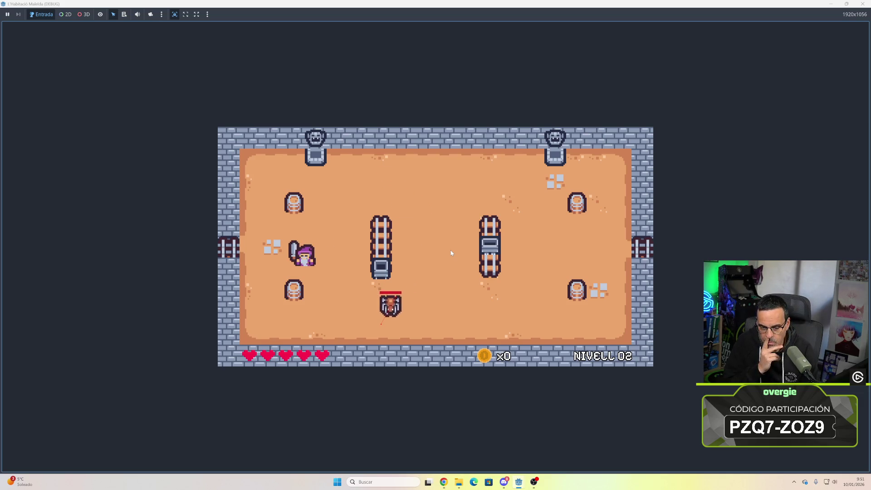
key("Right")
key("Up")
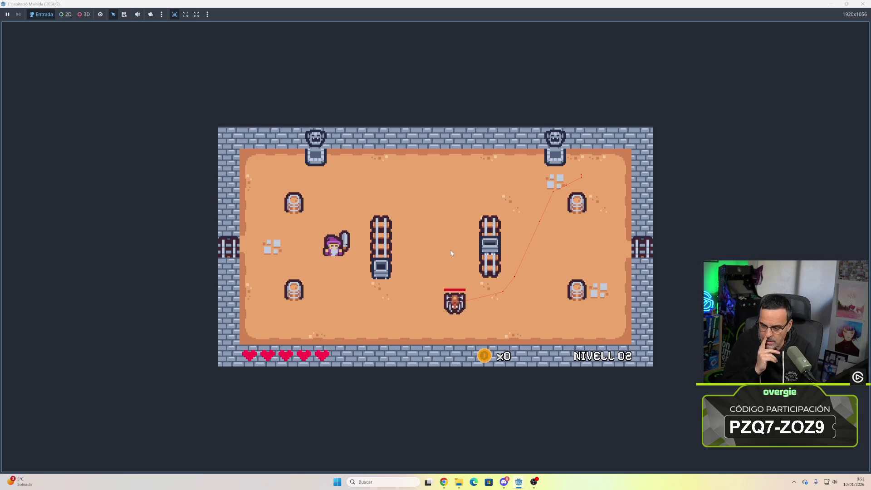
left_click(863, 4)
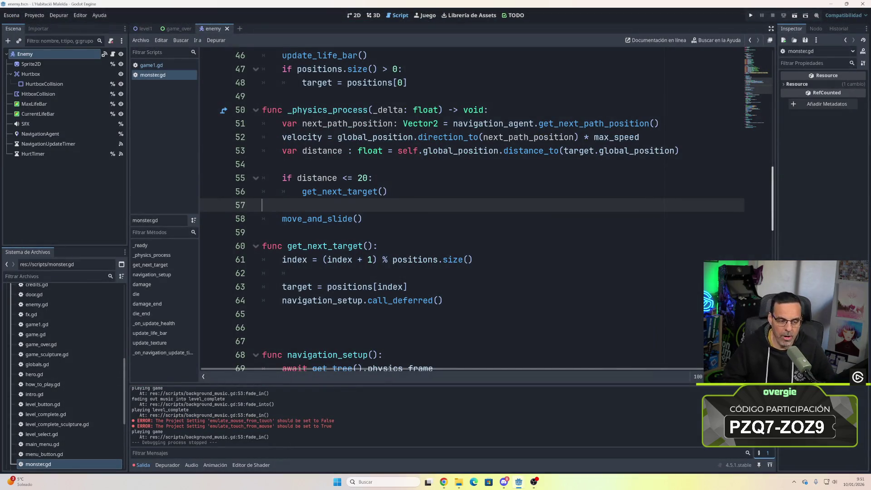
- Browse levels/00world1, collapse the levels, scenes and scripts folders, and switch to level1
scroll(63, 330, "up", 5)
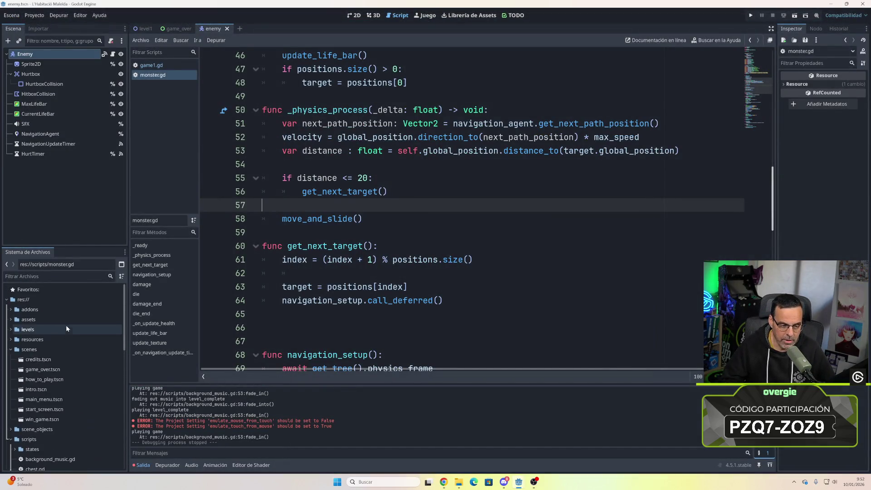
left_click(10, 331)
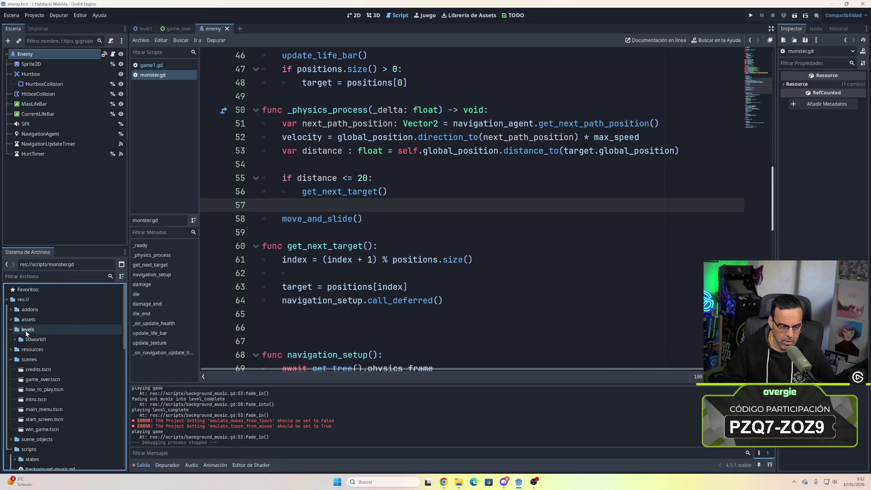
left_click(15, 340)
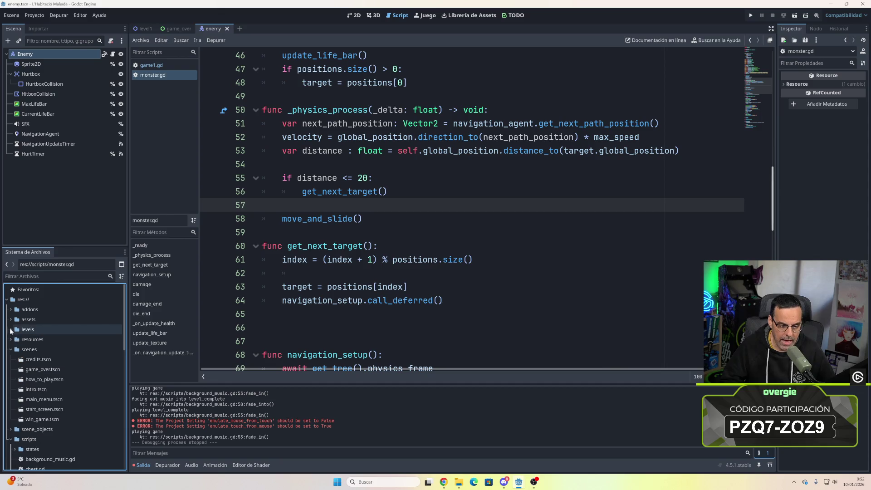
left_click(10, 330)
left_click(10, 350)
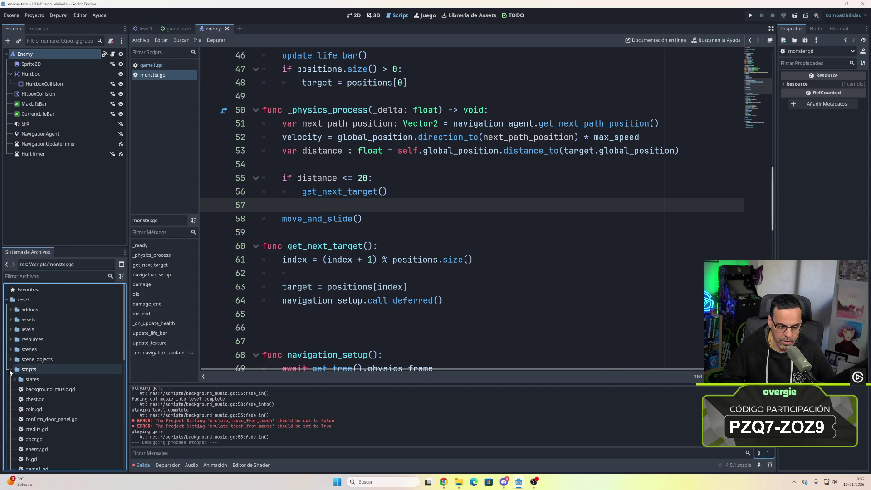
left_click(10, 370)
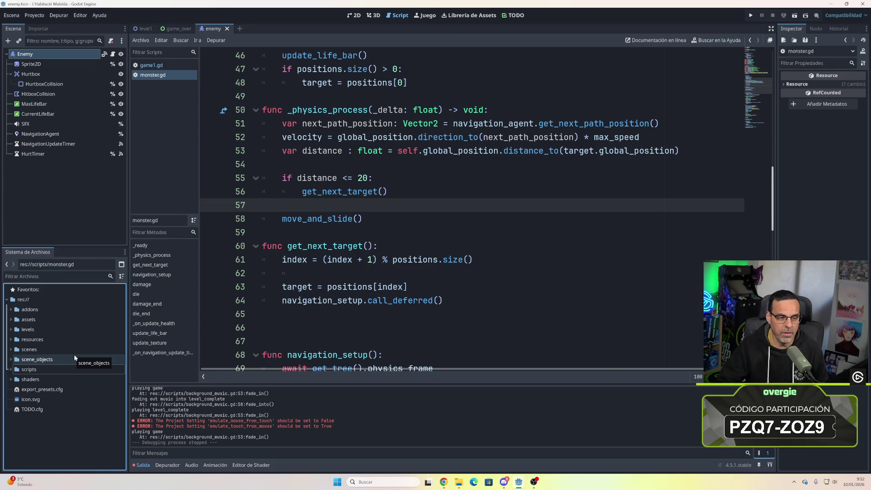
left_click(145, 29)
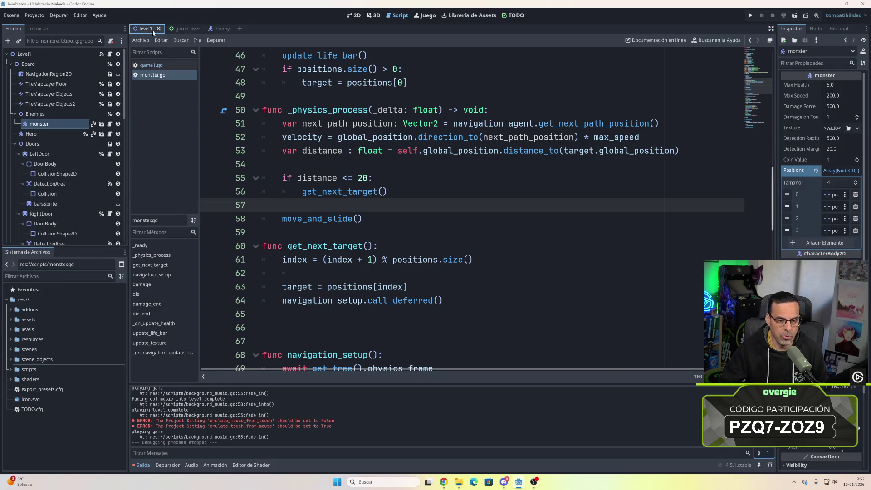
- Show level1 in the 2D view and expand scene_objects to list the enemy scenes
left_click(358, 16)
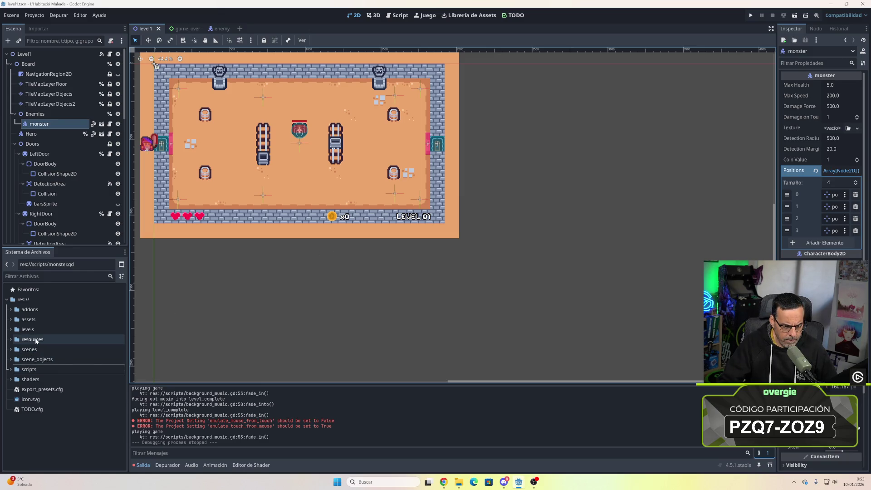
left_click(12, 320)
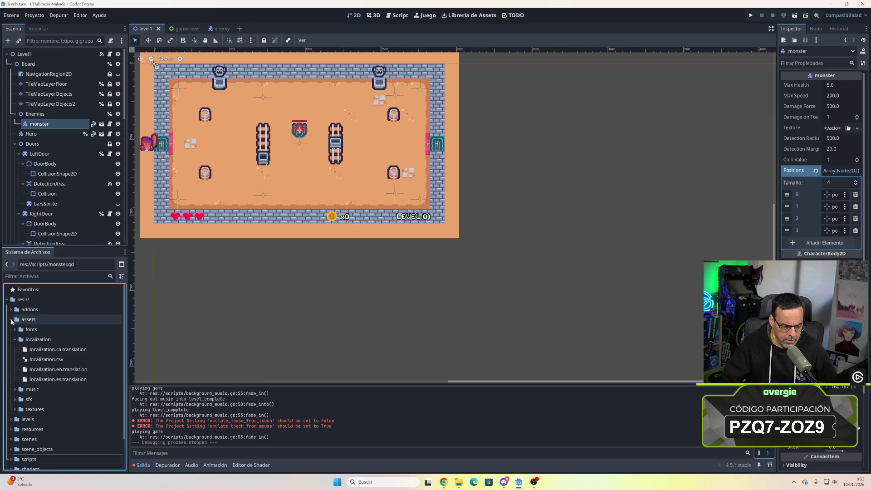
left_click(11, 319)
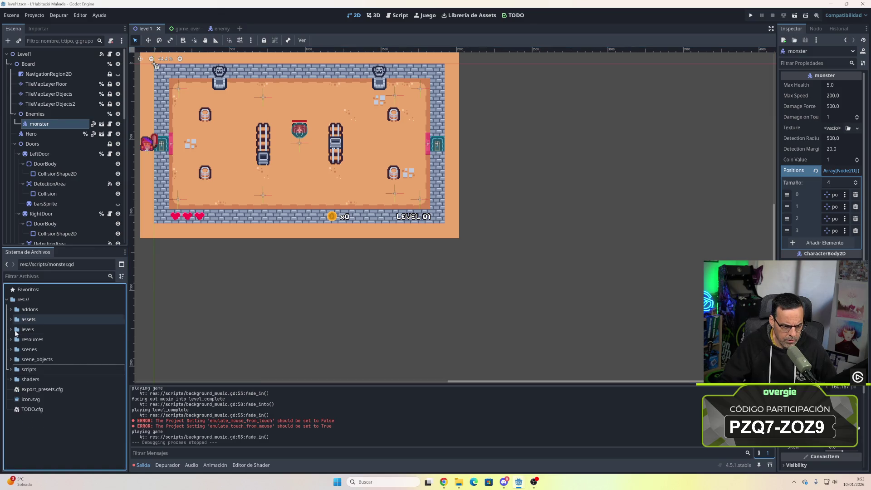
left_click(11, 360)
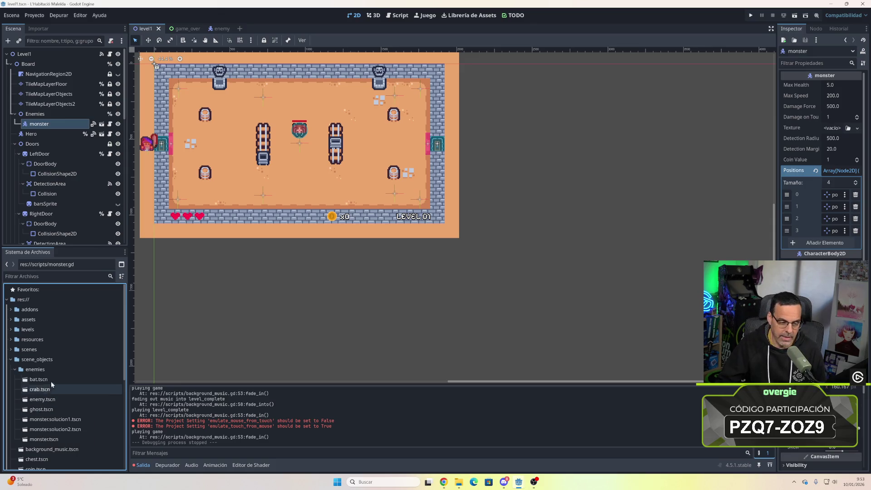
- Drag a second monster instance into the lower middle of the room
mouse_move(48, 438)
left_mouse_down()
mouse_move(272, 238)
mouse_move(307, 183)
left_mouse_up()
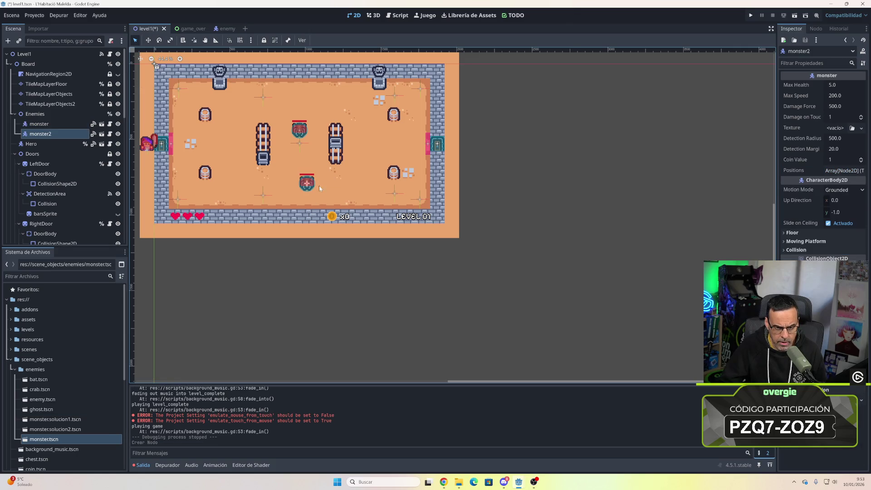
scroll(308, 202, "up", 2)
scroll(307, 192, "down", 1)
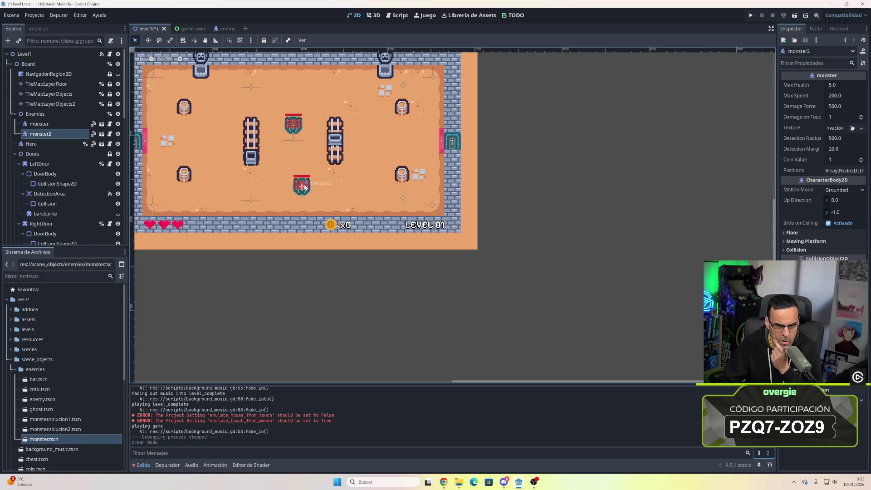
- Return to the 2D view, select monster2 to check its Inspector properties, then deselect it
left_click(397, 15)
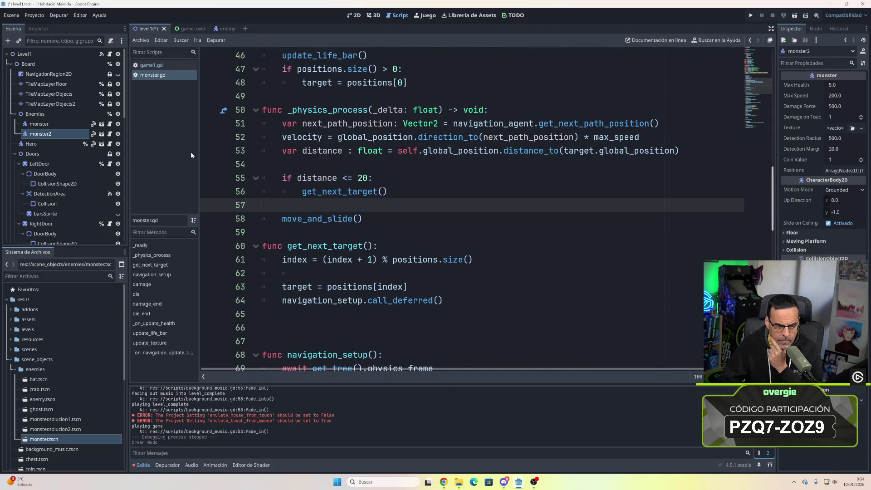
left_click(352, 16)
left_click(314, 185)
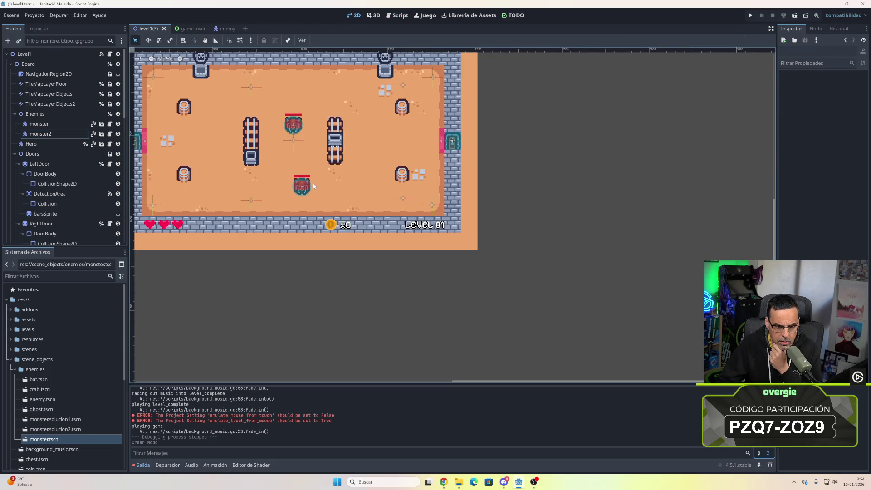
left_click(313, 185)
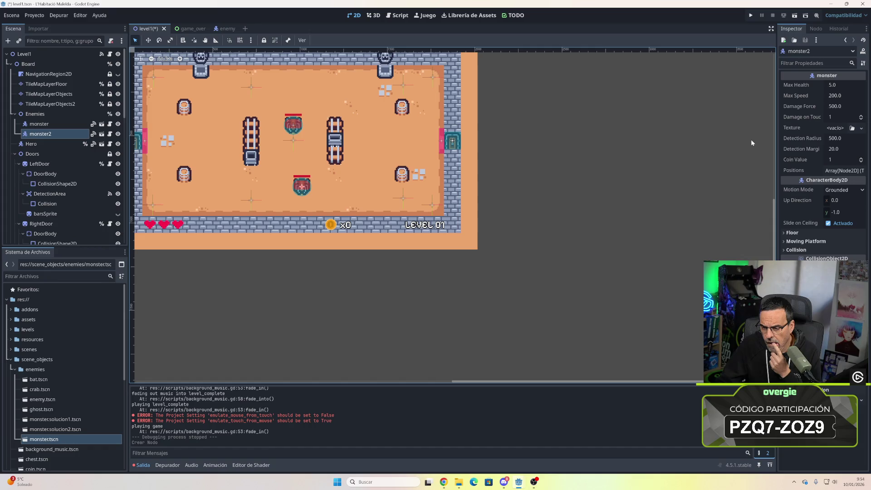
left_click(798, 390)
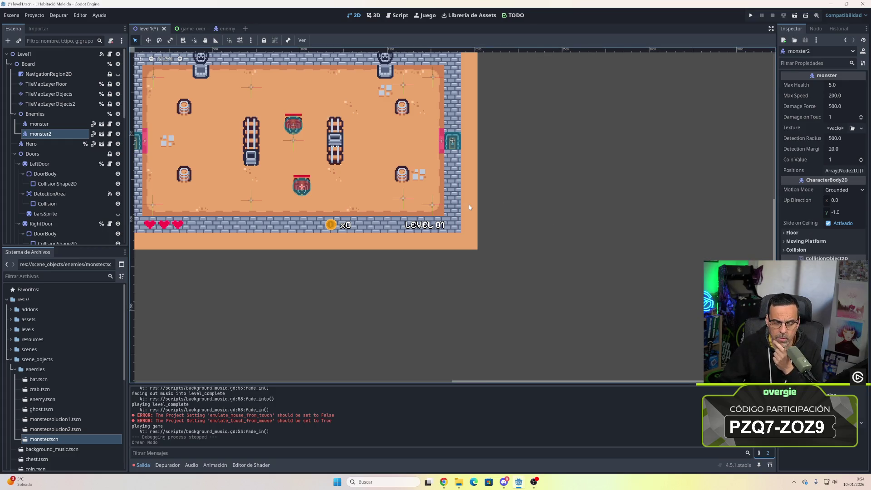
left_click(347, 199)
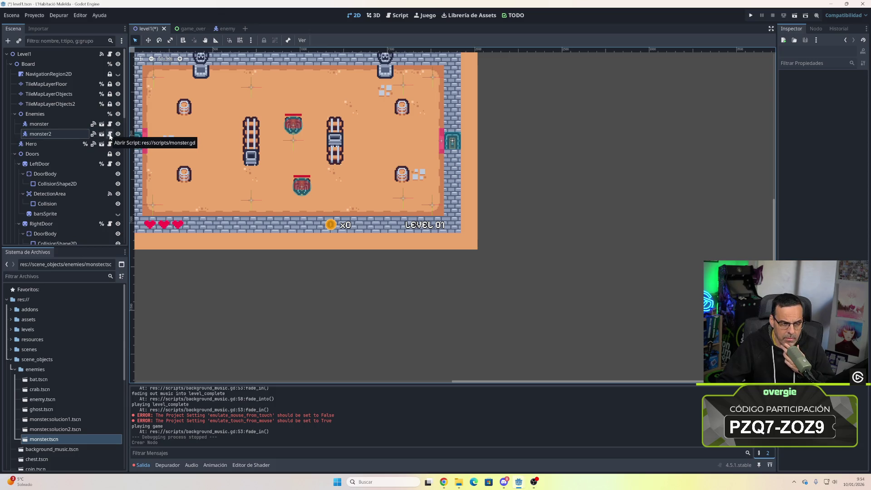
- Open monster2's shared monster.gd script, then bring up monster2's node actions
left_click(110, 135)
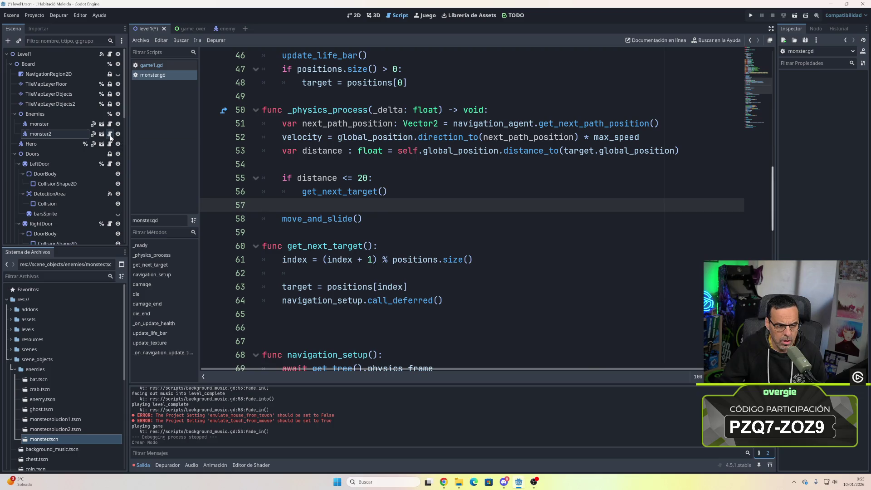
right_click(75, 134)
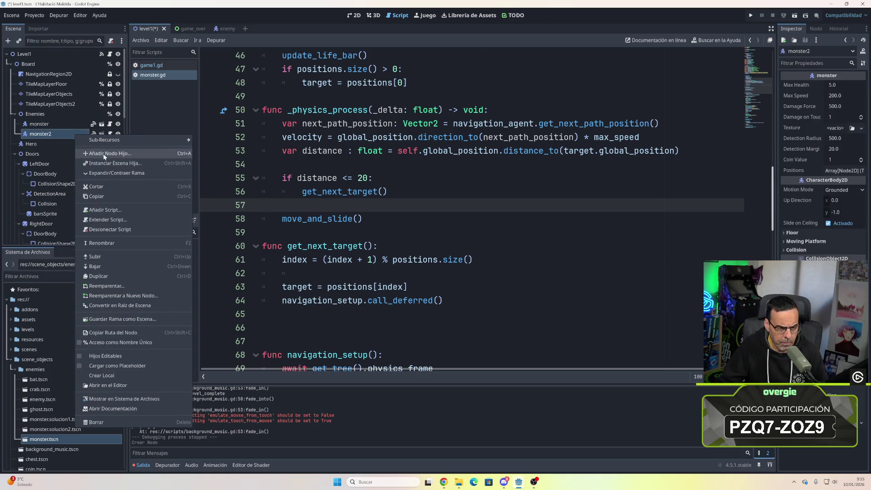
- Detach monster.gd from monster2 and attach a newly created monster2.gd script
left_click(113, 229)
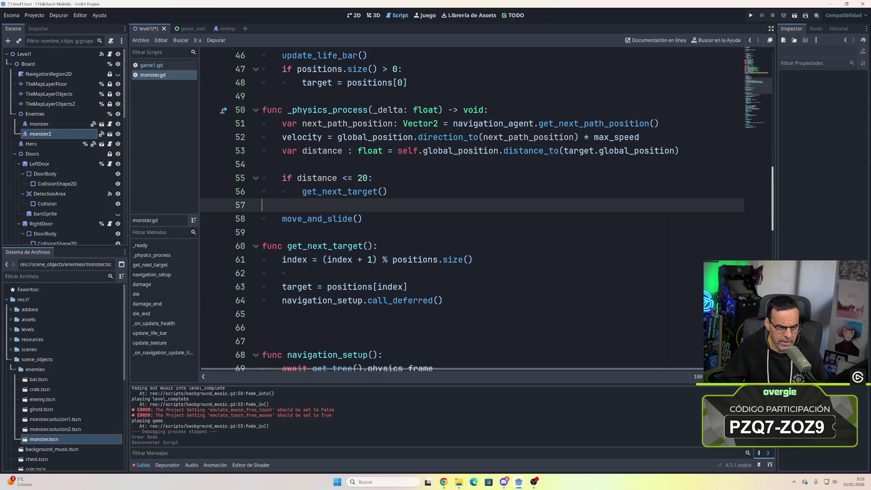
right_click(70, 135)
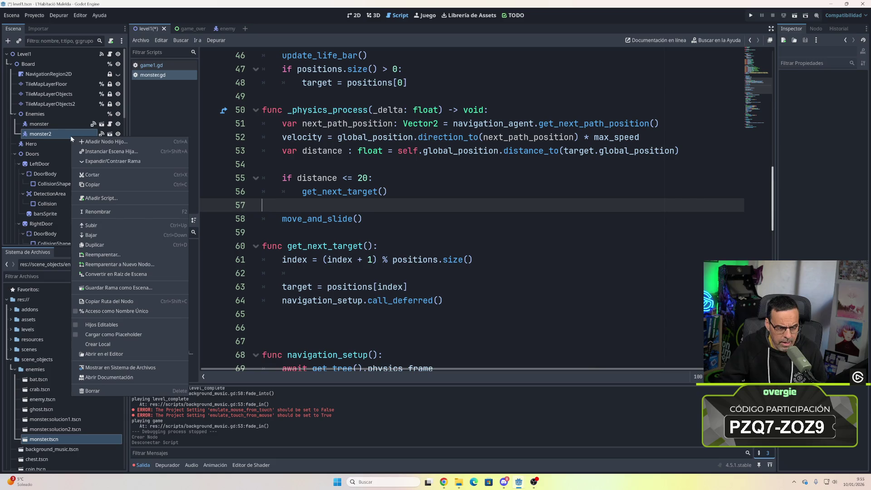
left_click(116, 202)
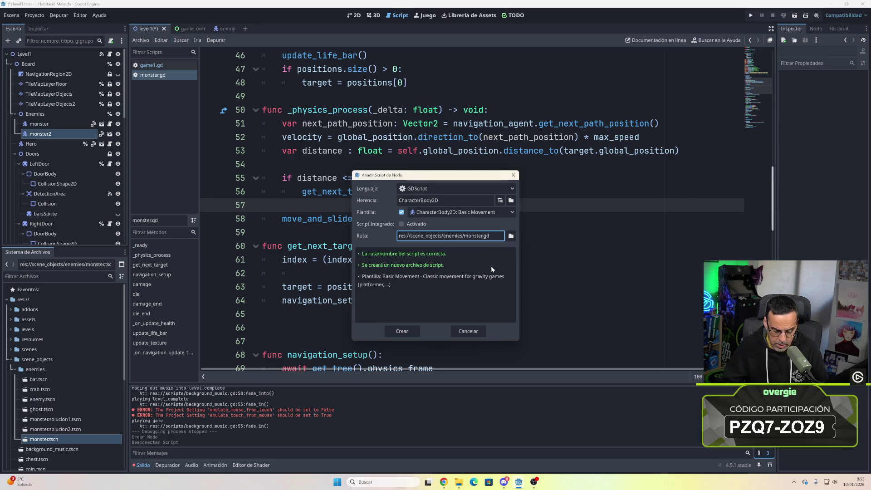
type("2")
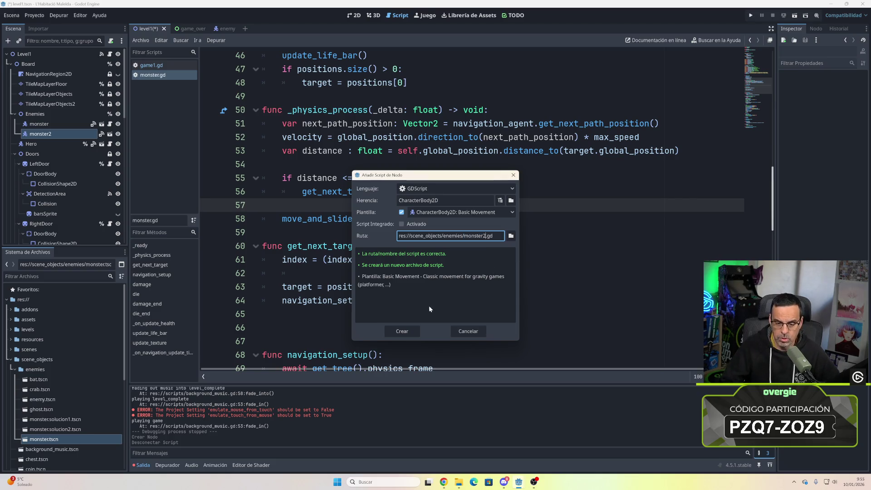
left_click(401, 332)
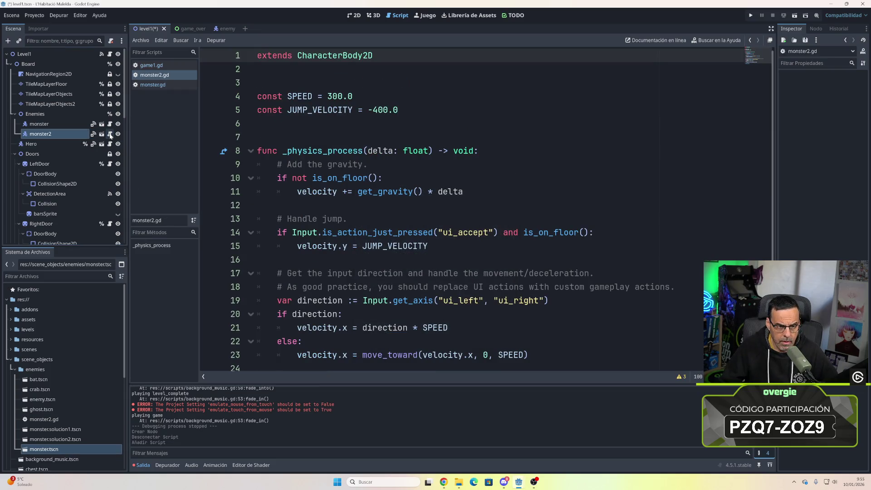
scroll(454, 209, "down", 1)
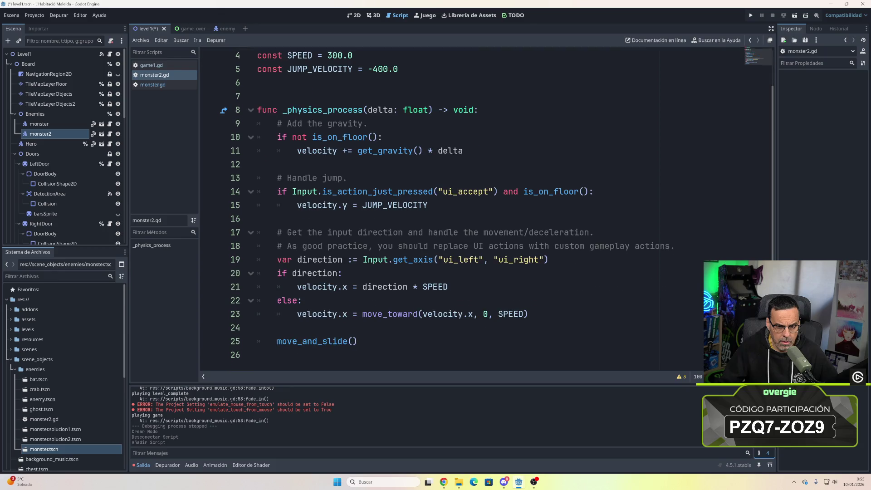
- Open the first monster's monster.gd and select all of its code
scroll(453, 209, "up", 1)
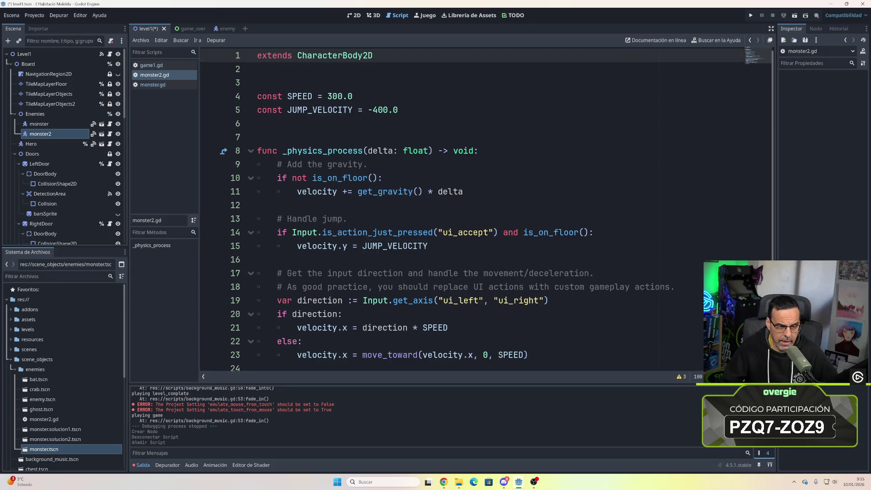
left_click(55, 123)
left_click(110, 124)
scroll(453, 209, "down", 15)
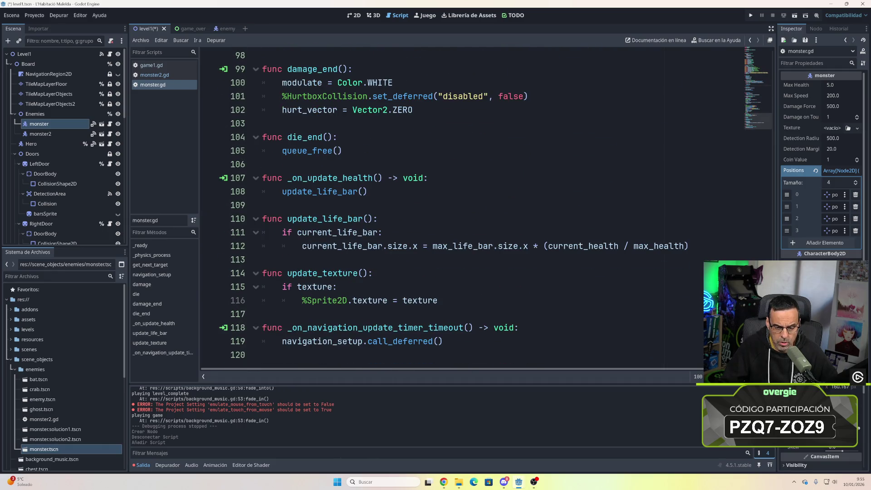
key("shift+Up")
key("shift+Up")
key("shift+Up")
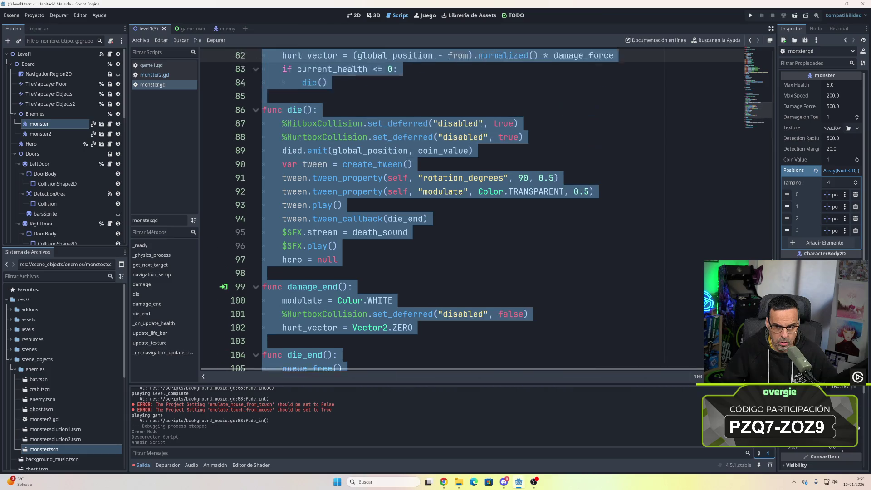
key("shift+Up")
key("shift+Up")
key("shift+Up")
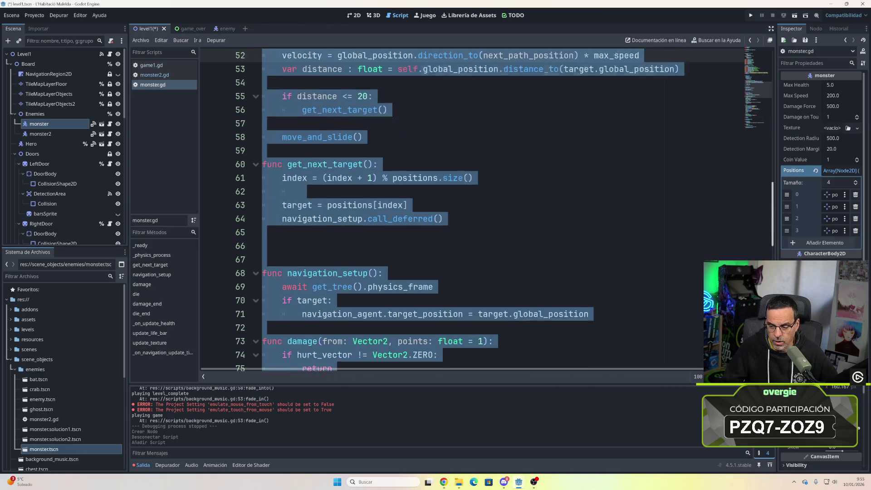
key("shift+Up")
key("shift+Up")
key("shift+Up")
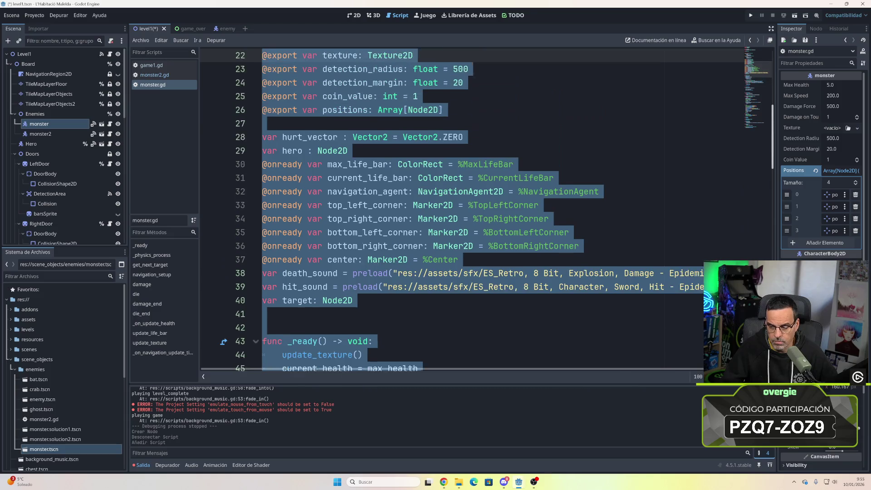
key("shift+Up")
key("shift+Up")
key("shift+Up")
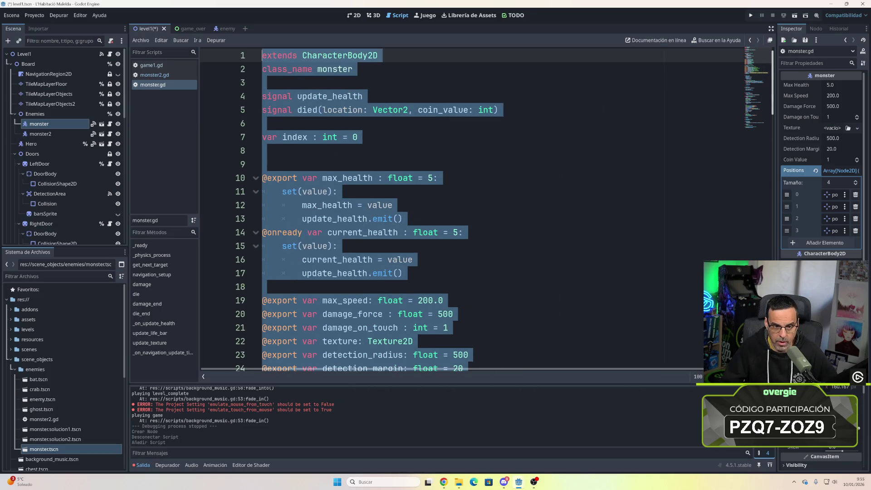
- Paste the monster.gd code over monster2.gd's template code and review it
left_click(109, 134)
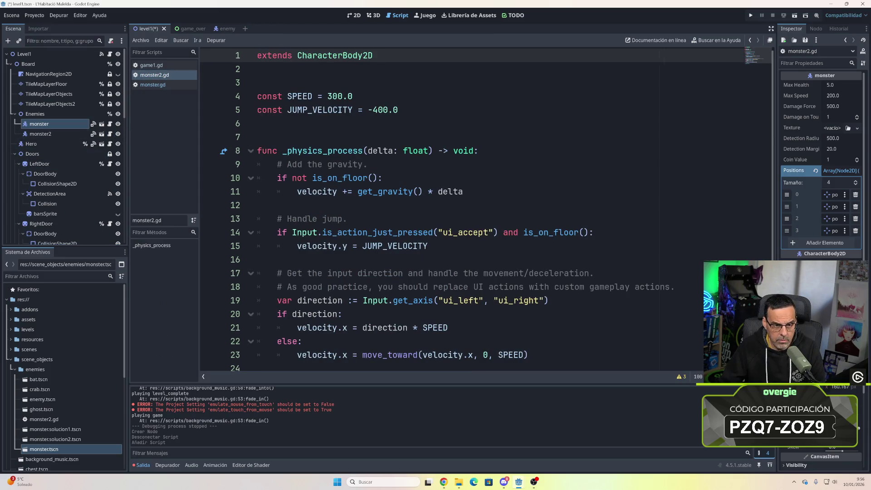
key("shift+Down")
key("shift+Down")
key("shift+Down")
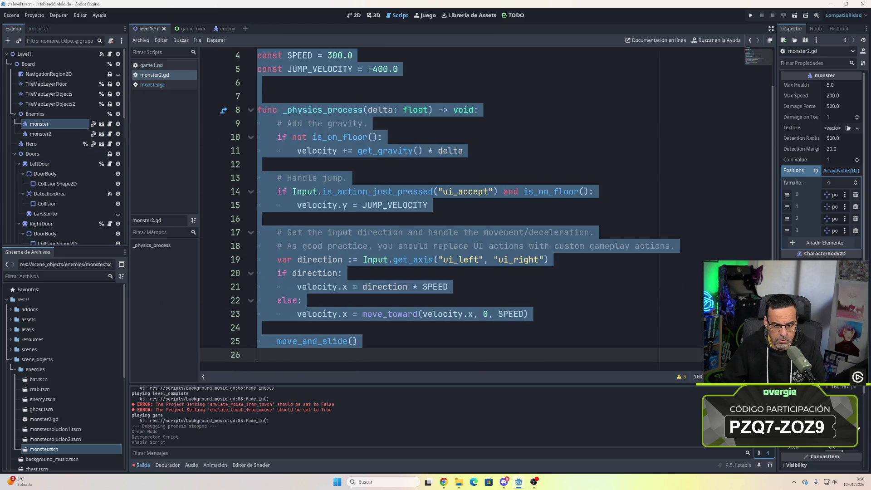
key("ctrl+v")
scroll(451, 204, "up", 10)
scroll(451, 204, "up", 10)
scroll(452, 204, "down", 10)
scroll(451, 204, "down", 3)
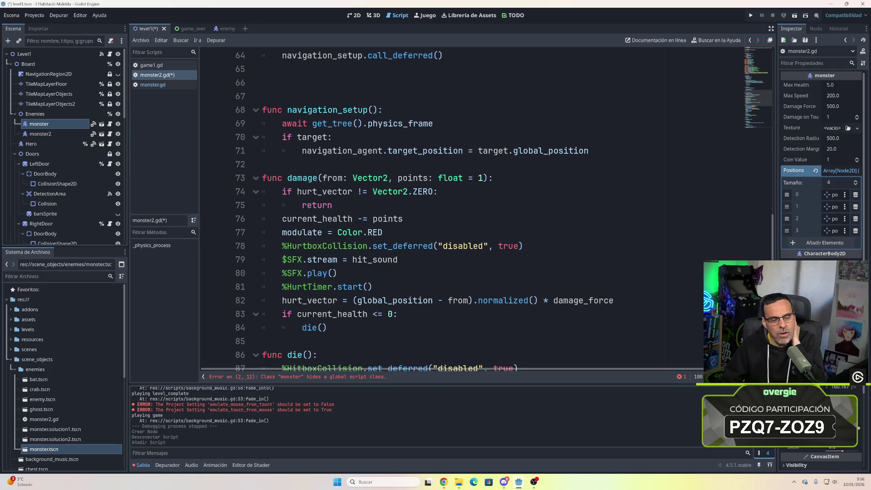
scroll(454, 209, "down", 4)
scroll(454, 208, "down", 3)
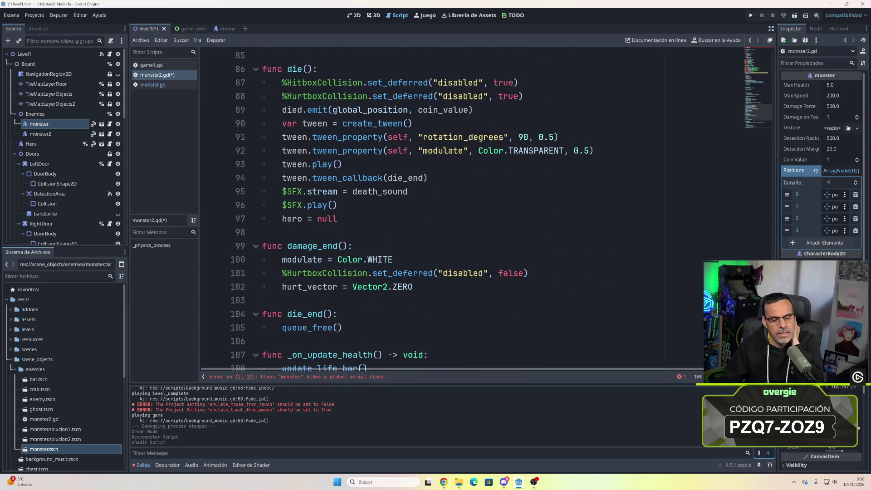
scroll(454, 209, "down", 2)
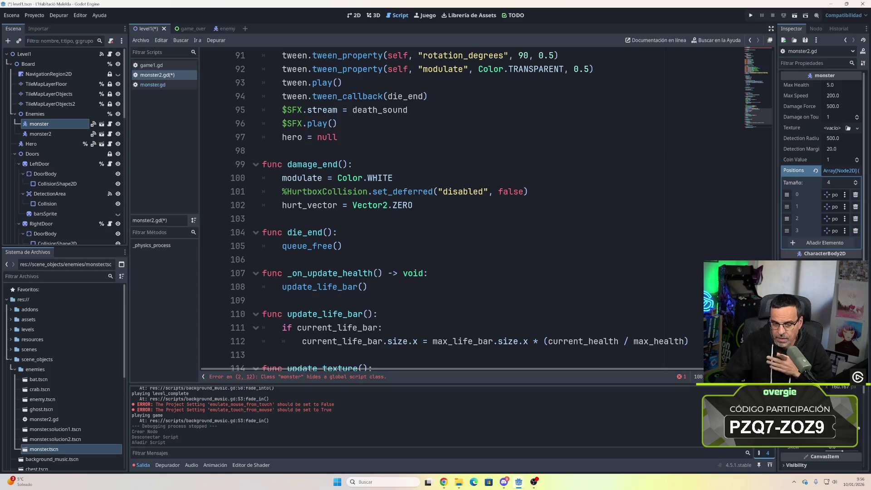
scroll(453, 209, "up", 15)
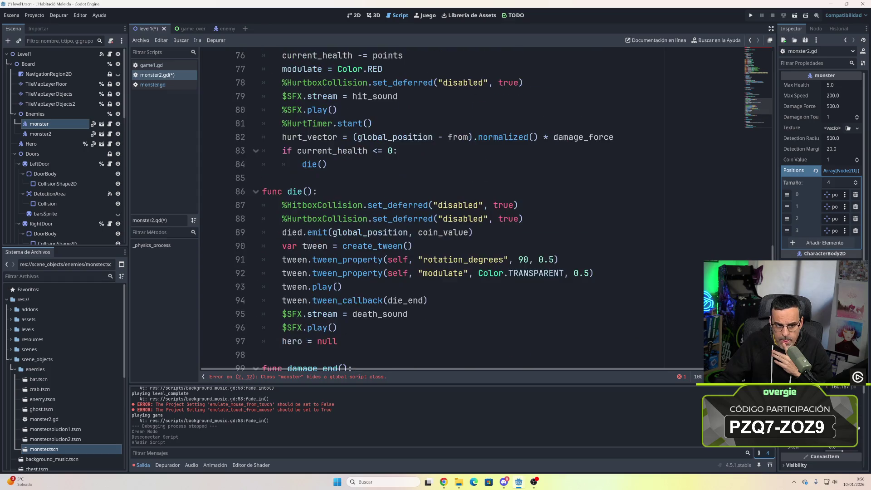
scroll(454, 208, "up", 8)
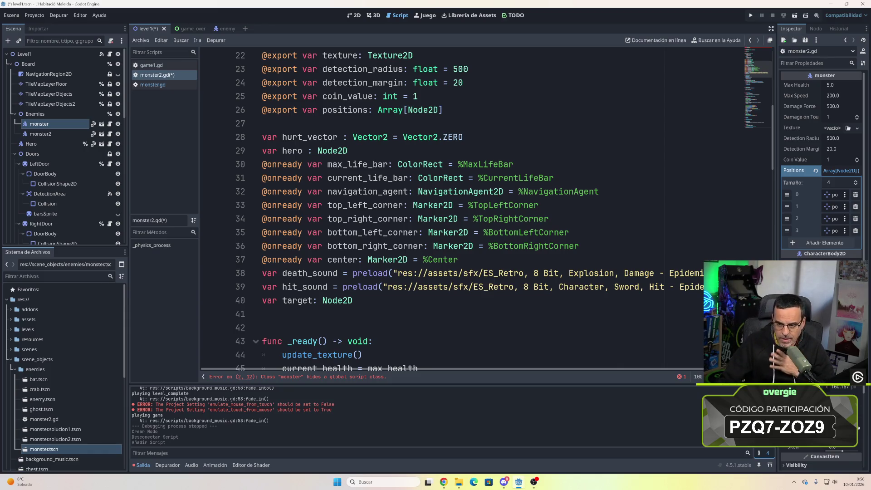
scroll(454, 208, "down", 10)
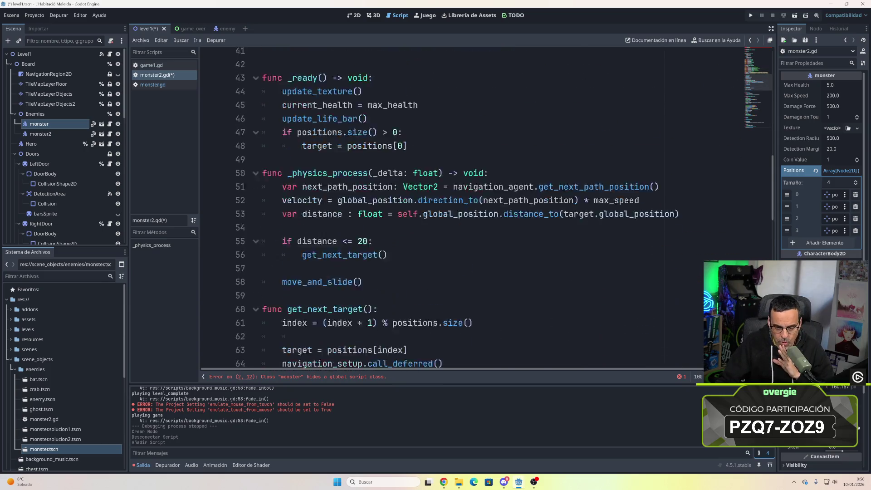
scroll(454, 208, "up", 2)
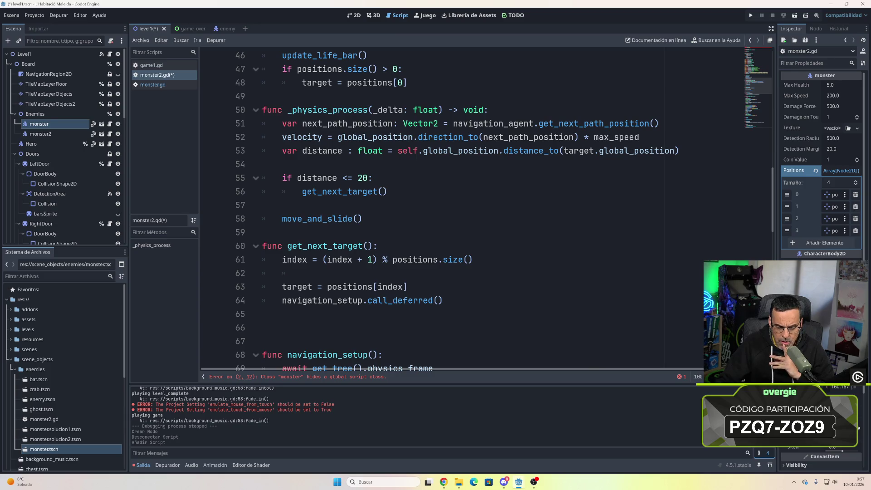
double_click(295, 260)
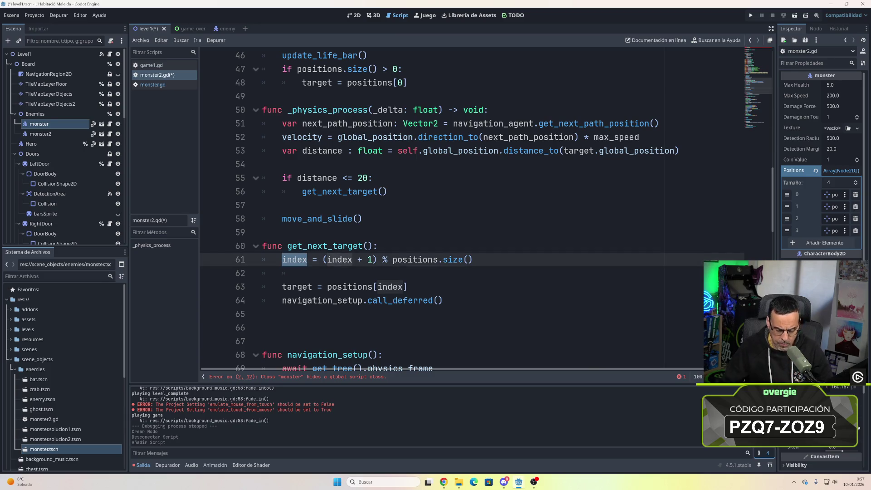
type("random")
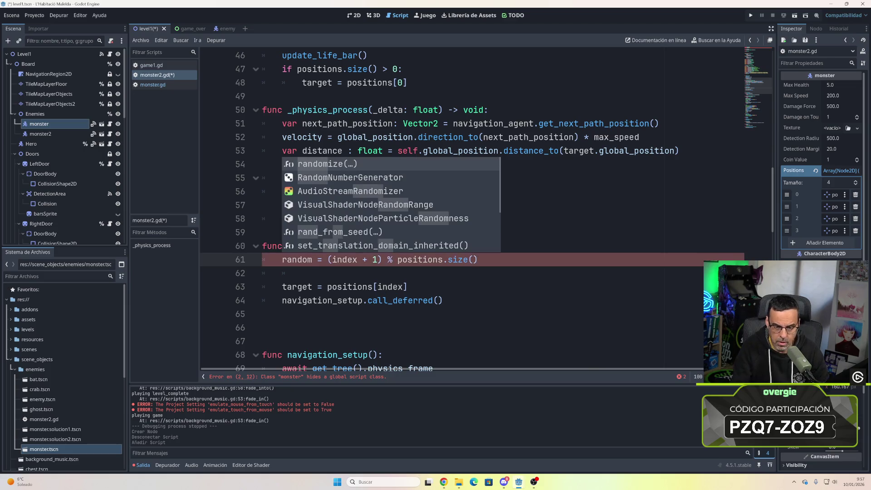
left_click_drag(327, 260, 477, 260)
type("pick")
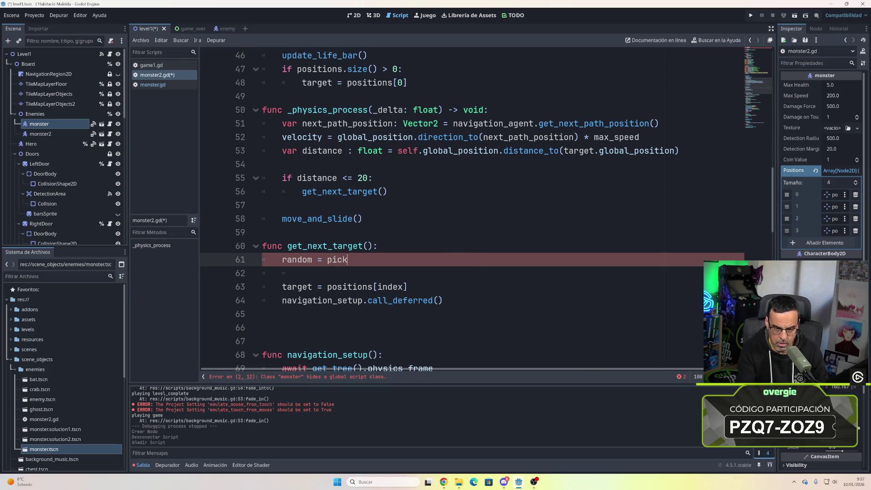
type("_random")
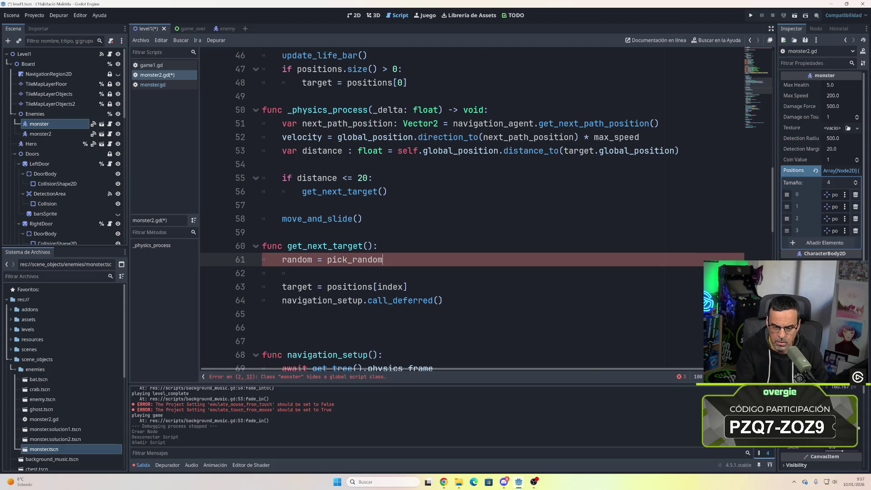
key("shift+Home")
double_click(355, 260)
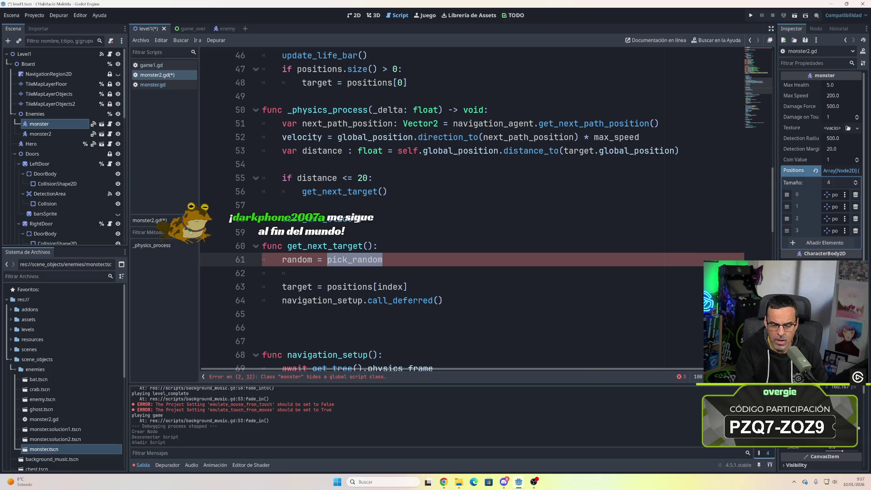
type("index = (index + 1) % positions.size()")
double_click(294, 260)
type("index")
key("Down")
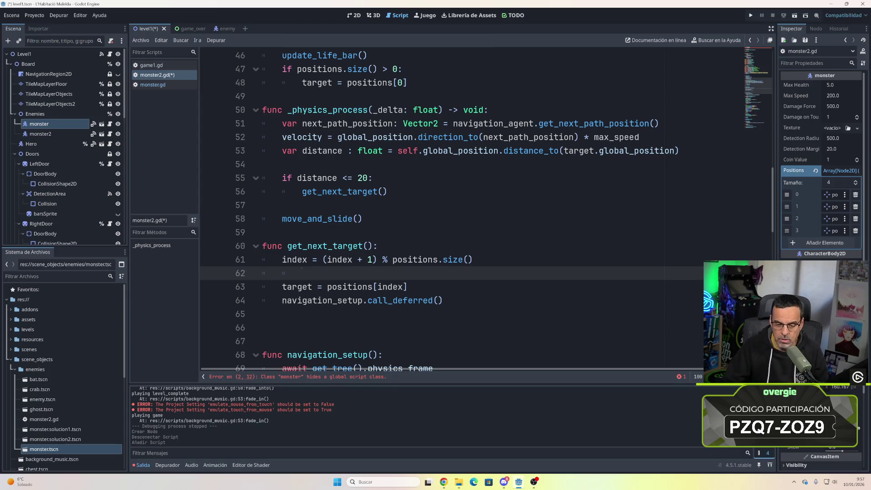
double_click(389, 286)
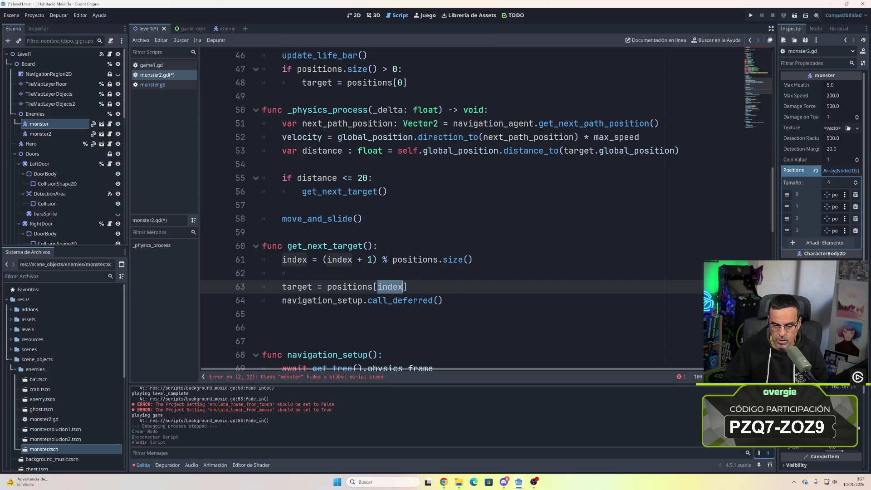
- Change line 63 to set target = positions.pick_random()
mouse_move(393, 286)
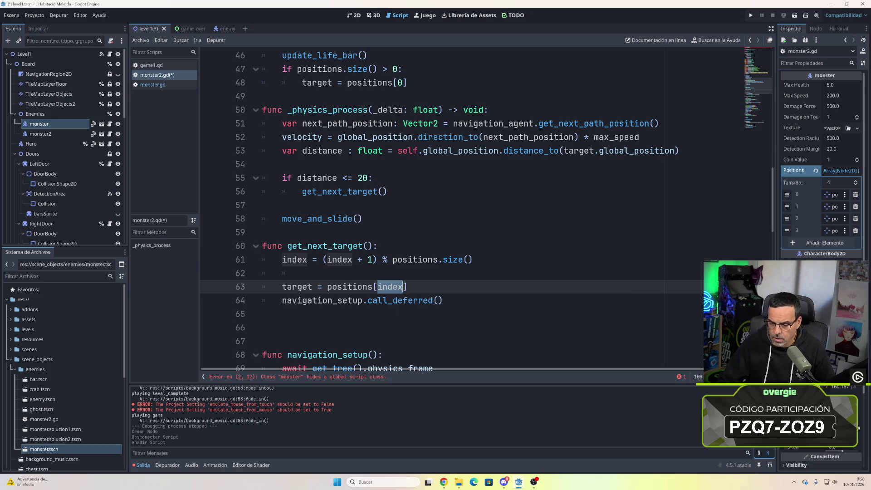
key("End")
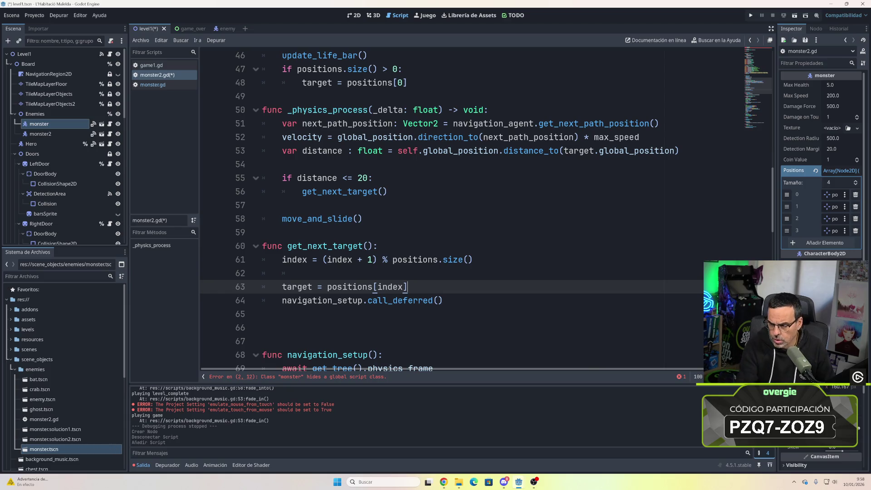
key("BackSpace")
key("BackSpace")
key("BackSpace")
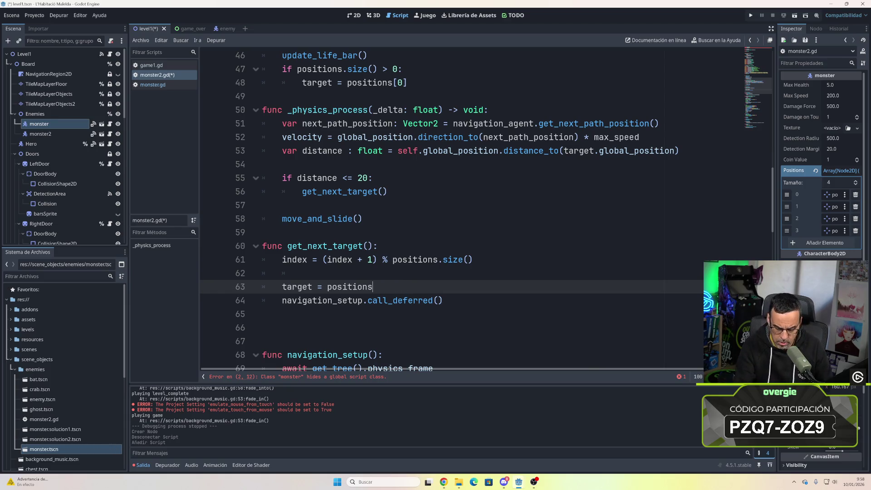
type(".pick")
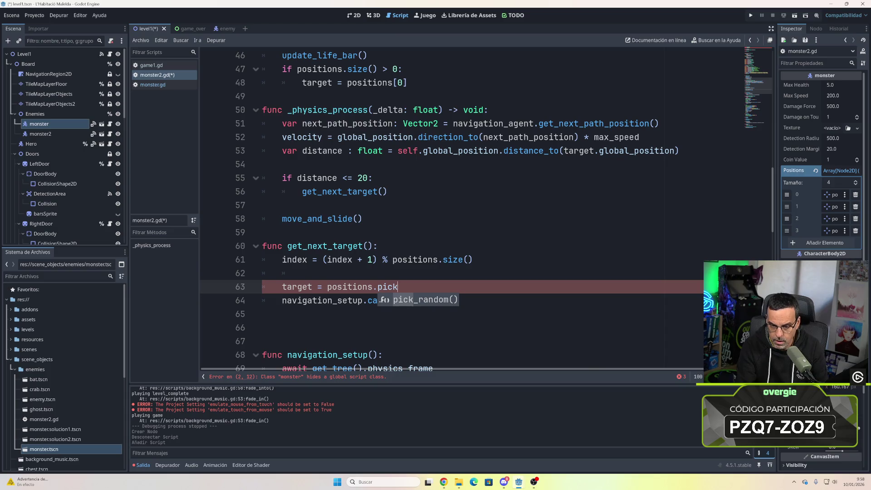
key("Return")
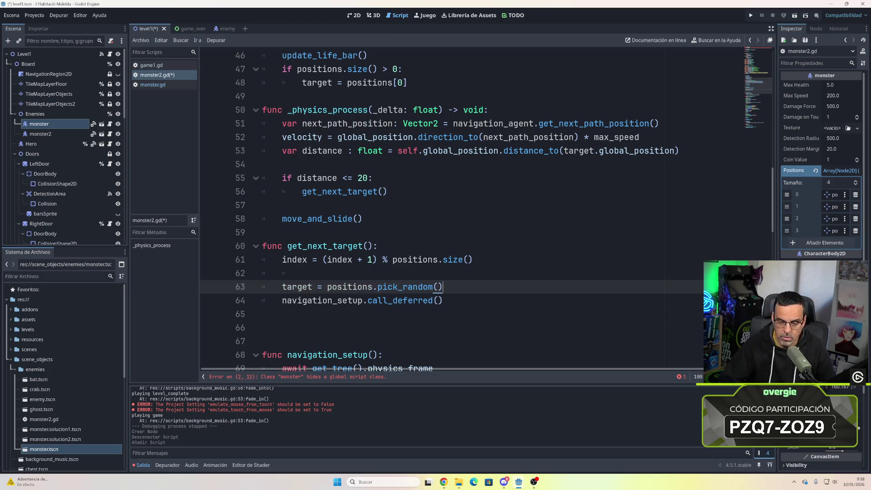
- Delete the unused index increment line and the leftover blank line in get_next_target
left_click_drag(473, 259, 281, 260)
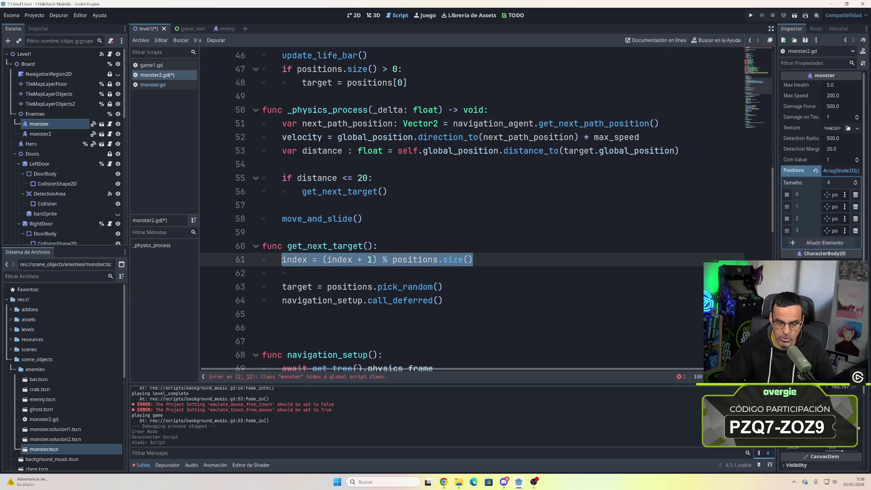
key("BackSpace")
key("Delete")
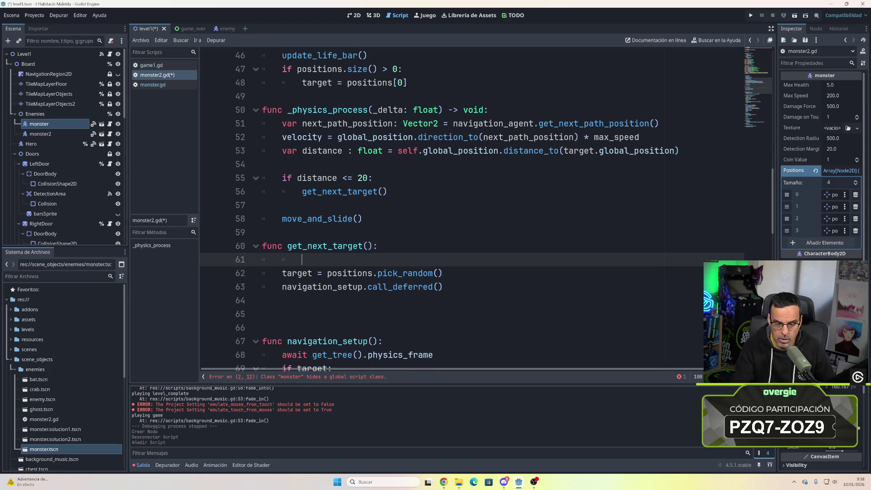
key("BackSpace")
key("BackSpace")
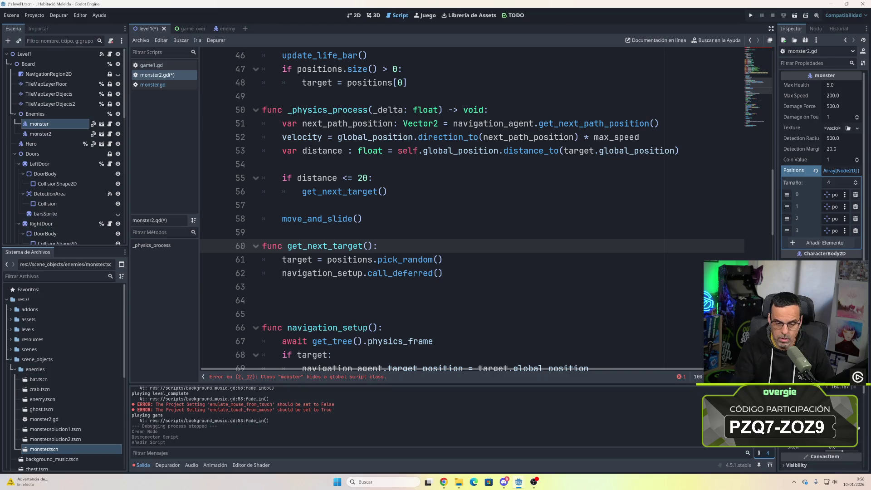
key("Down")
key("Down")
key("Down")
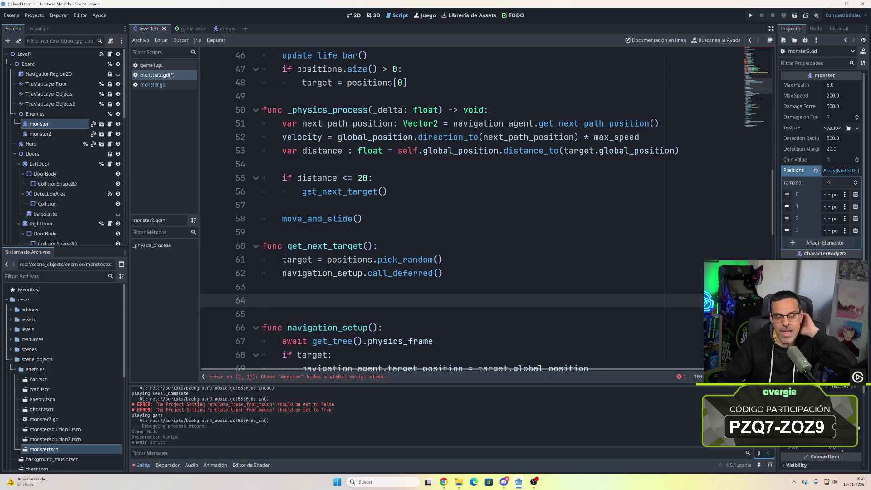
mouse_move(410, 273)
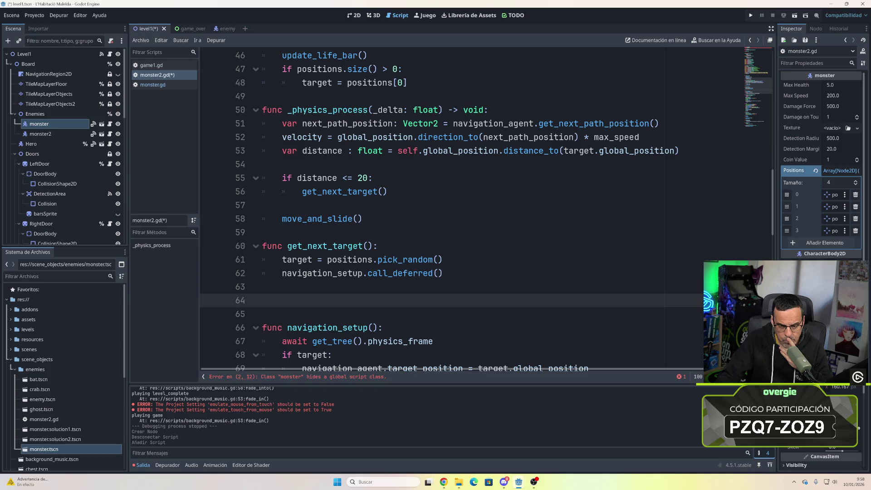
left_click(442, 260)
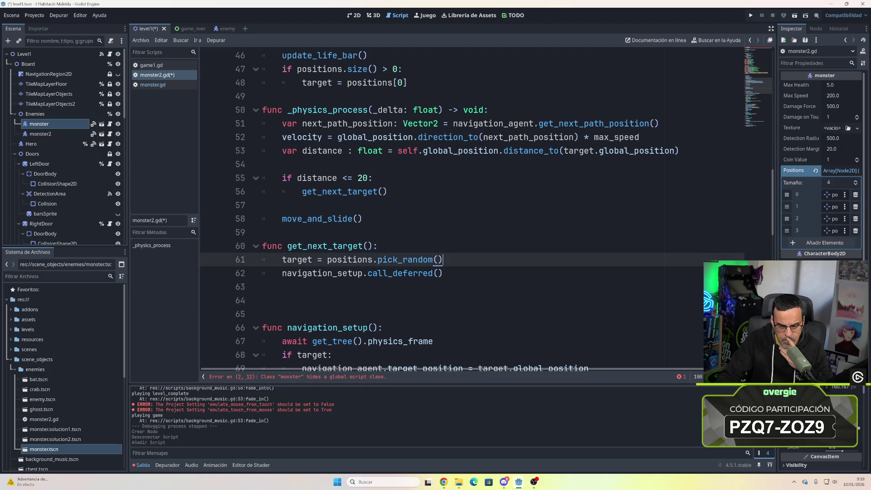